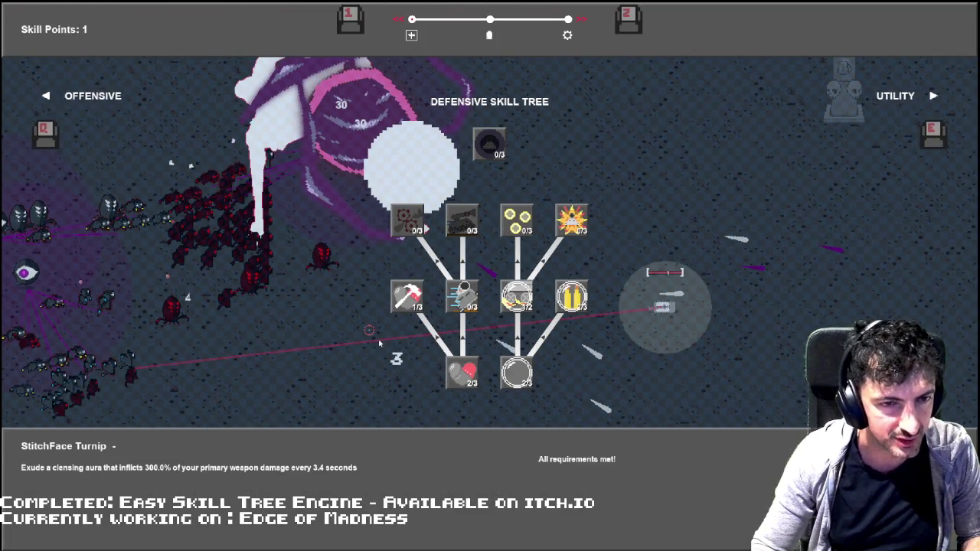
- Buy Shield Explosion Shrapnel in the Defensive tree, resume play, and pick the Defribulator item
key("Right")
key("Up")
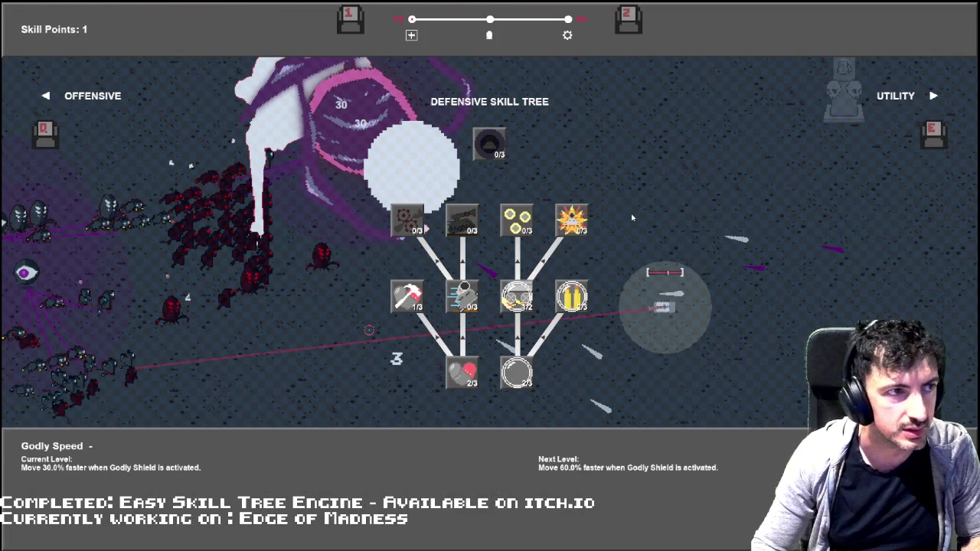
key("Up")
key("Return")
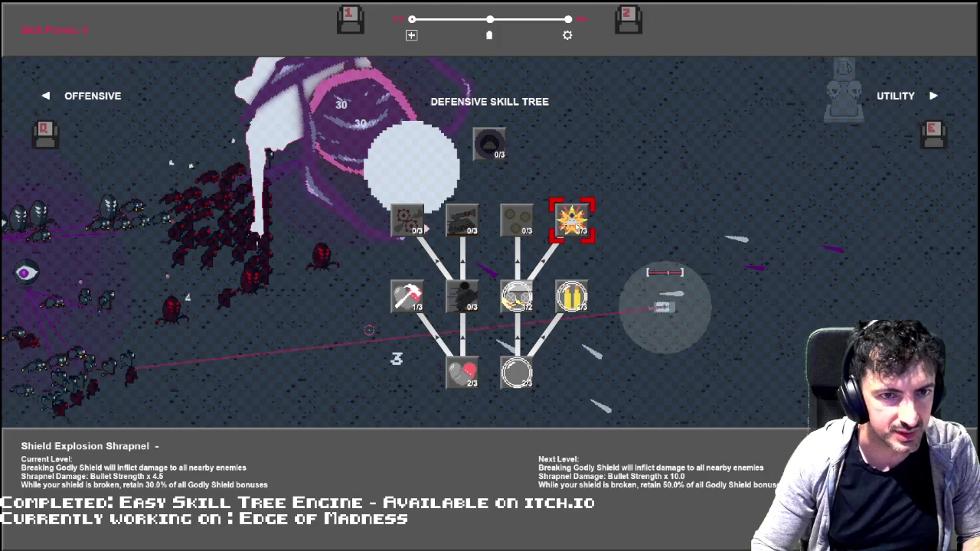
key("Escape")
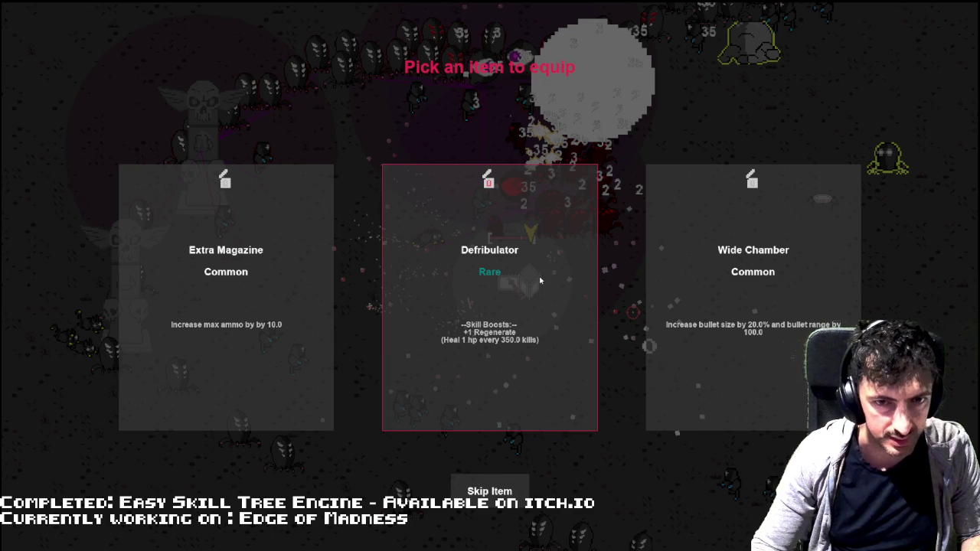
left_click(508, 276)
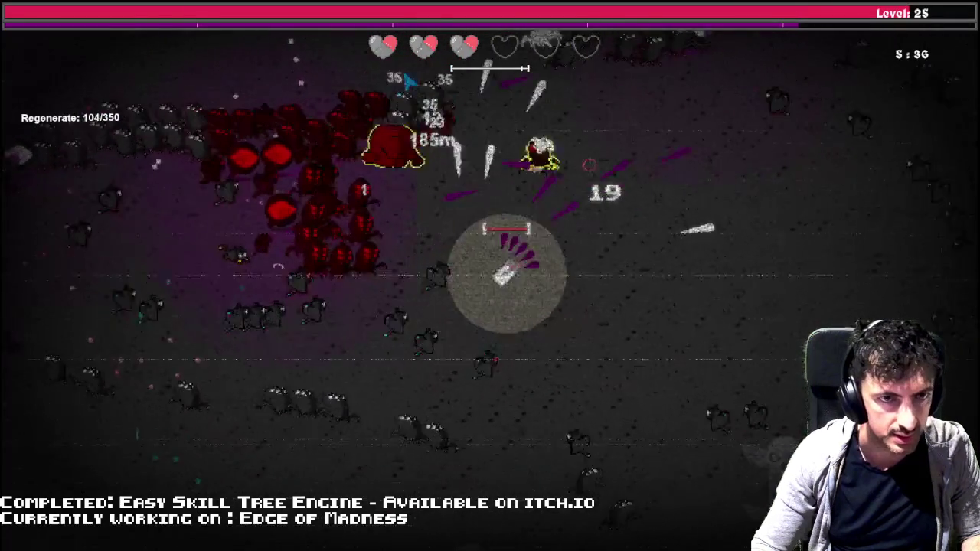
- Walk the player up-left to the totem to start the kill event
key("w")
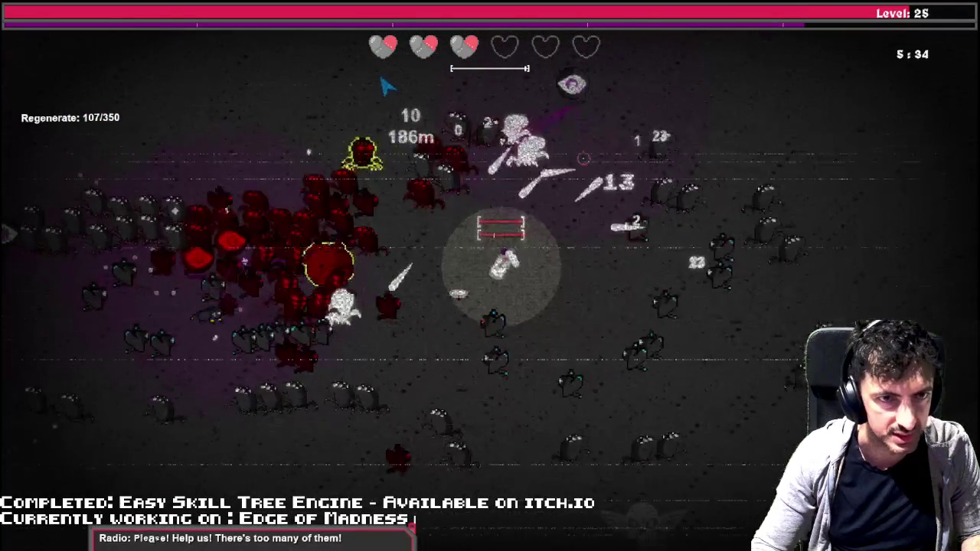
key("w")
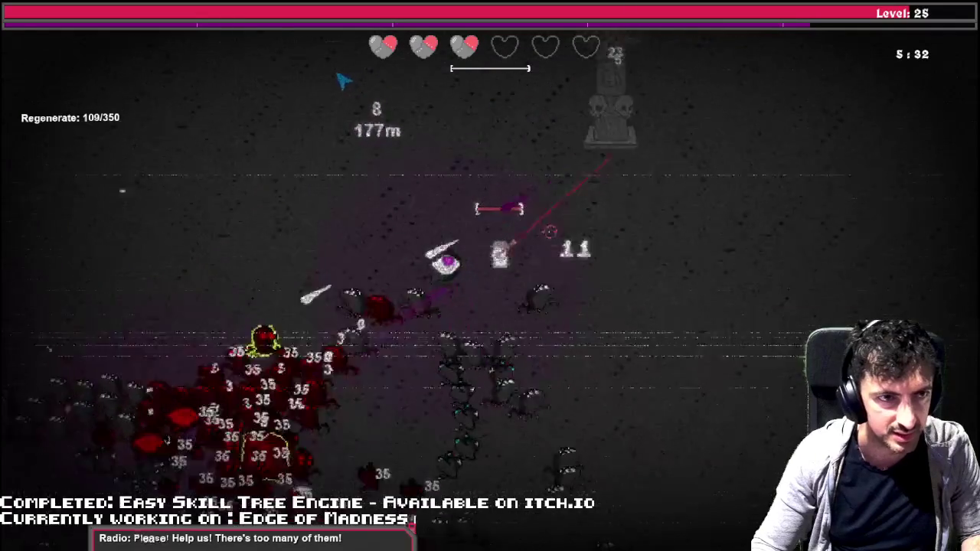
key("w")
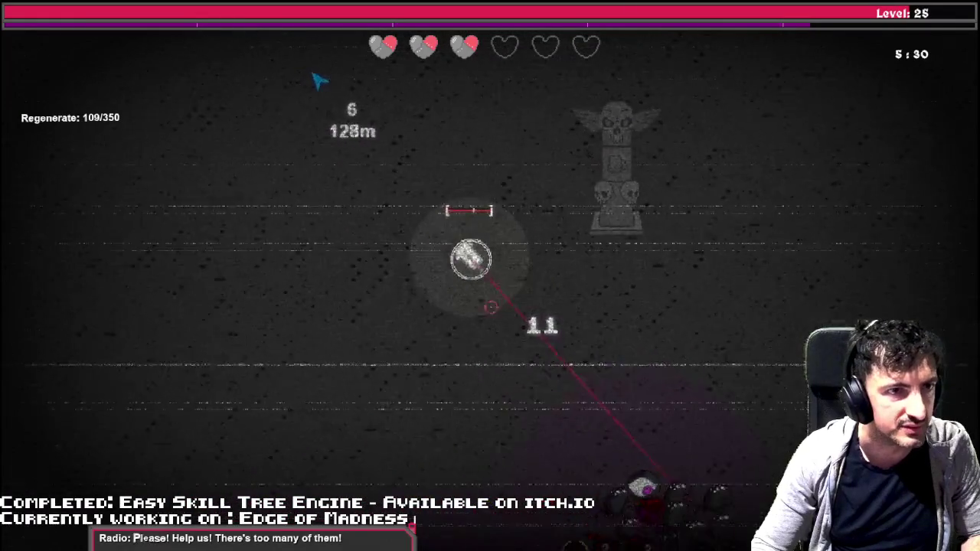
key("w")
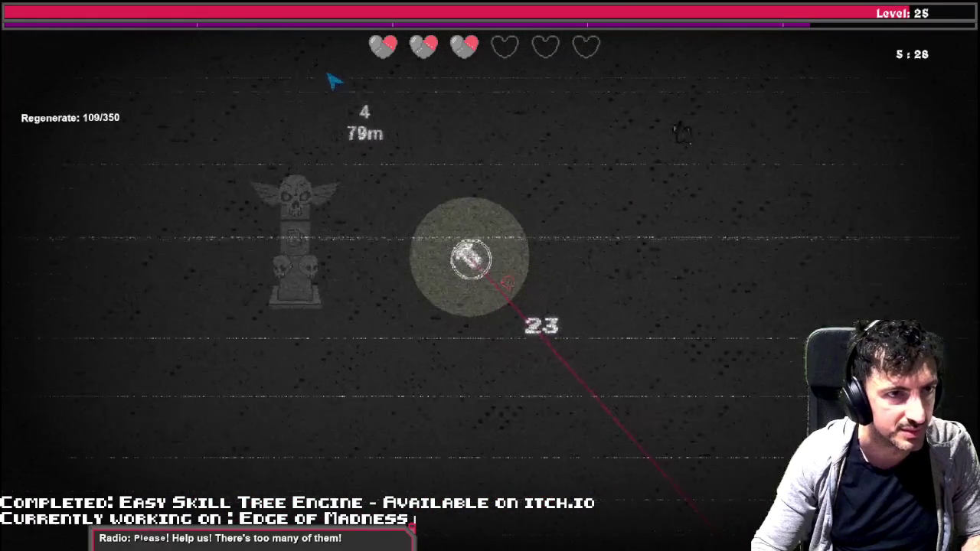
key("w")
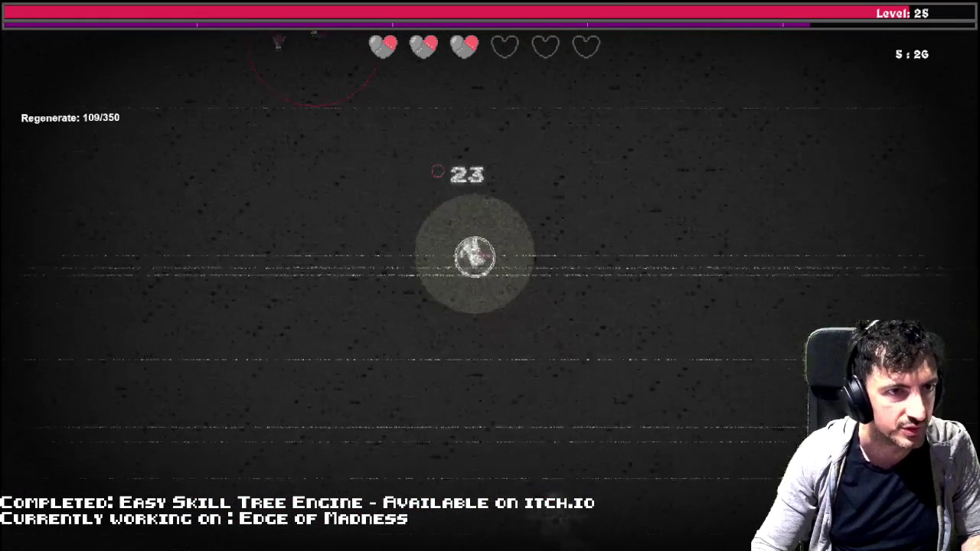
key("w")
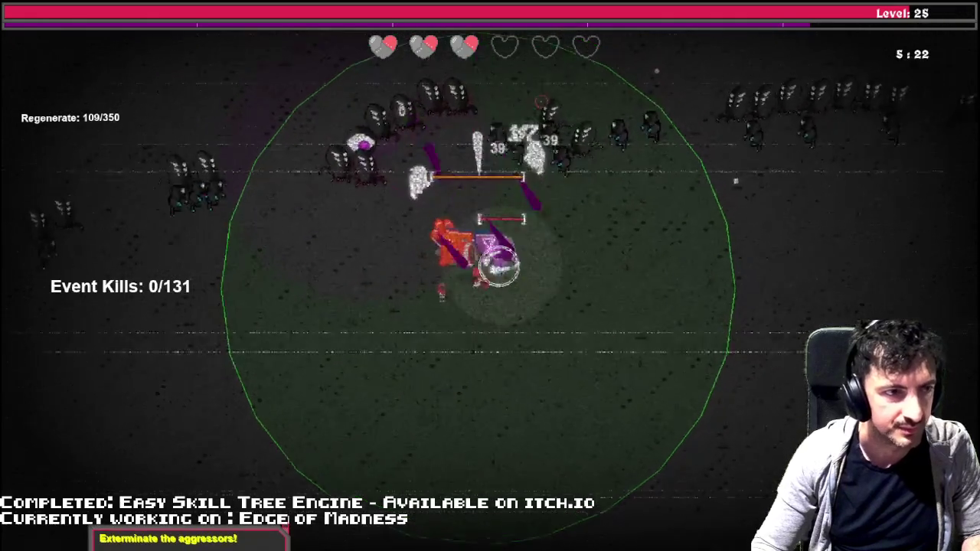
- Kite the horde around the totem's arena circle, dodging down-right and circling left
key("s")
key("d")
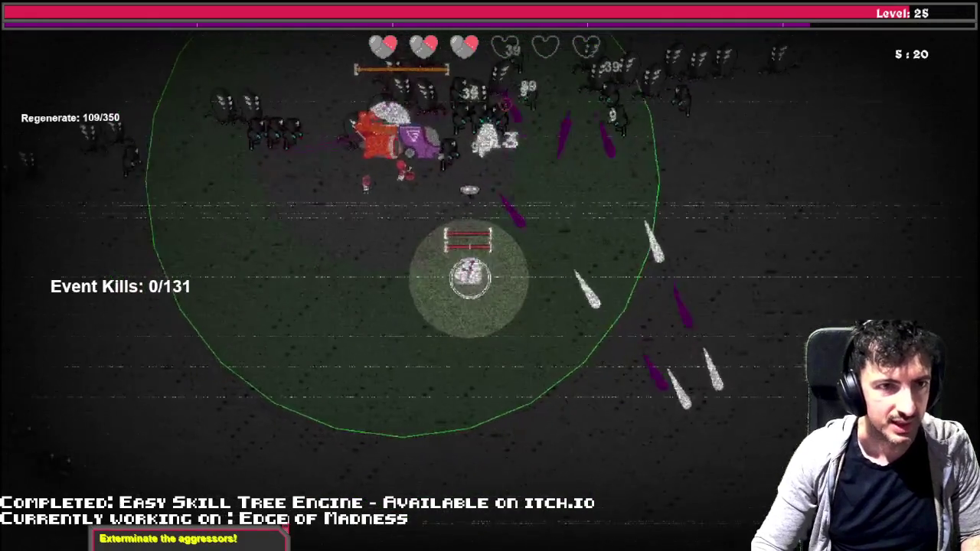
key("d")
key("s")
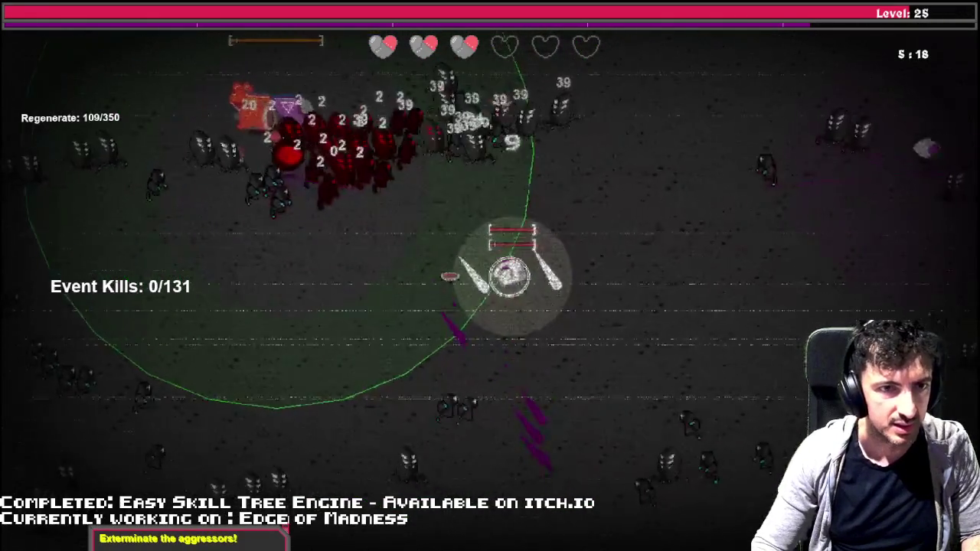
key("d")
key("w")
key("w")
key("a")
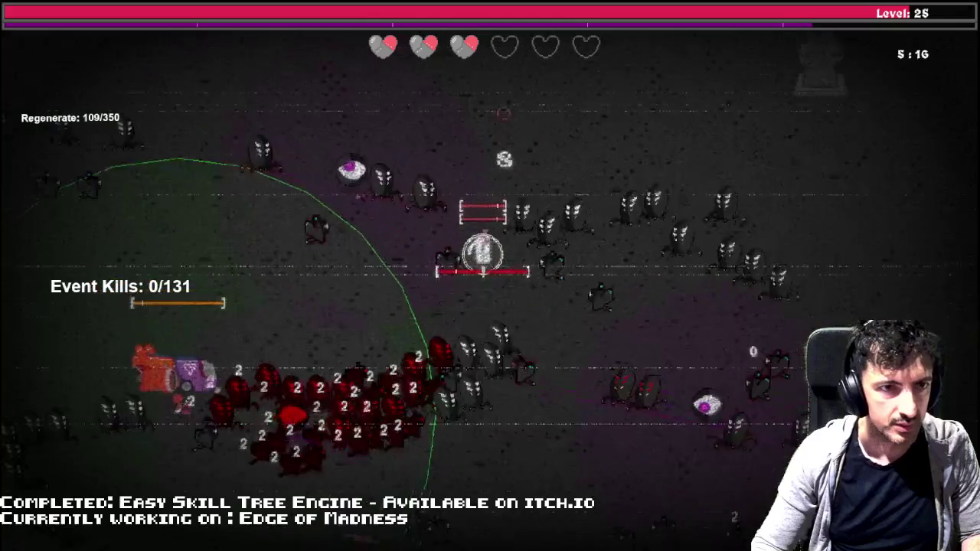
key("a")
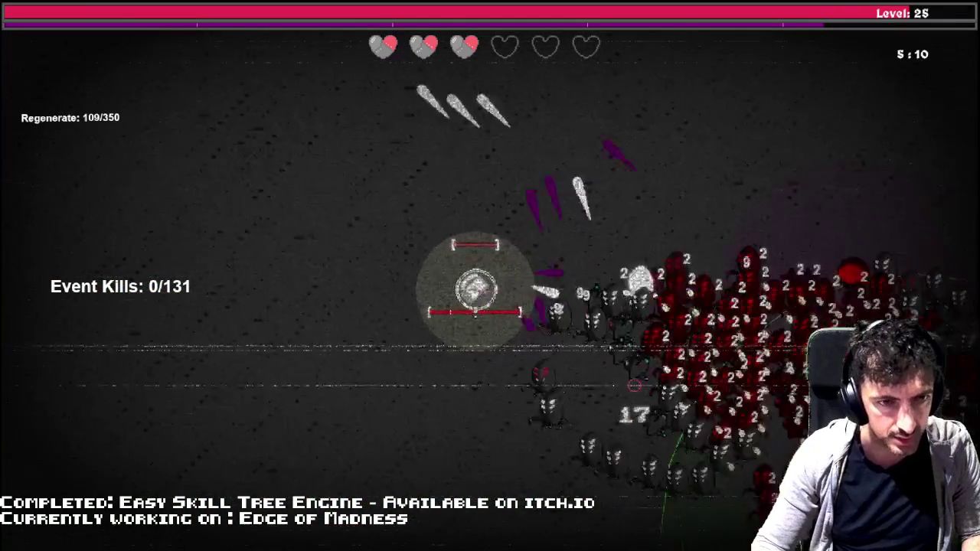
key("d")
key("s")
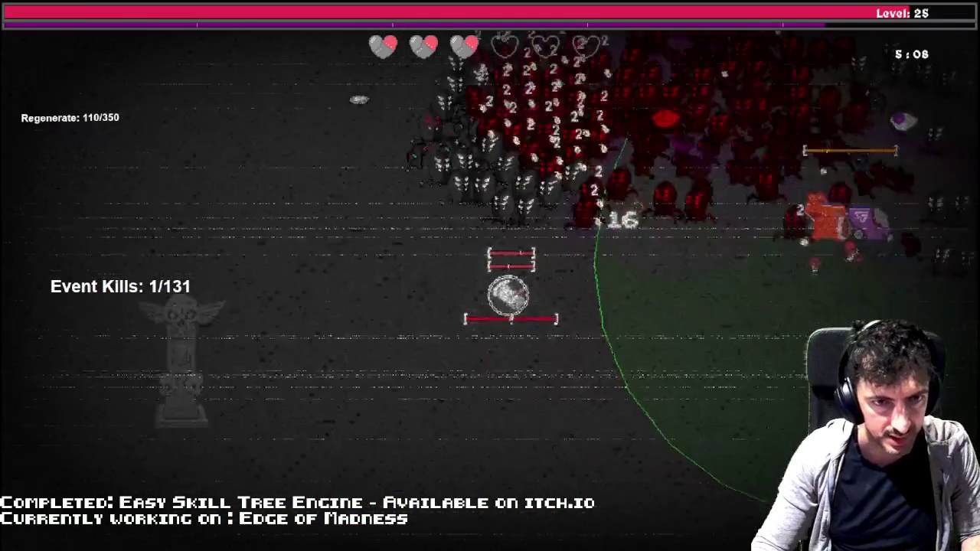
key("d")
key("s")
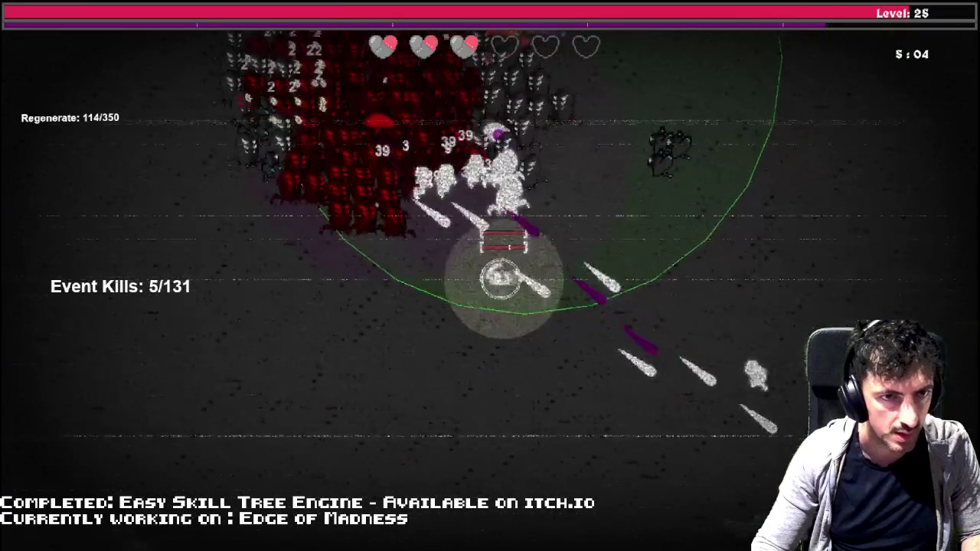
- Keep fighting in the arena until the Event Kills objective fails at 46/131
key("d")
key("w")
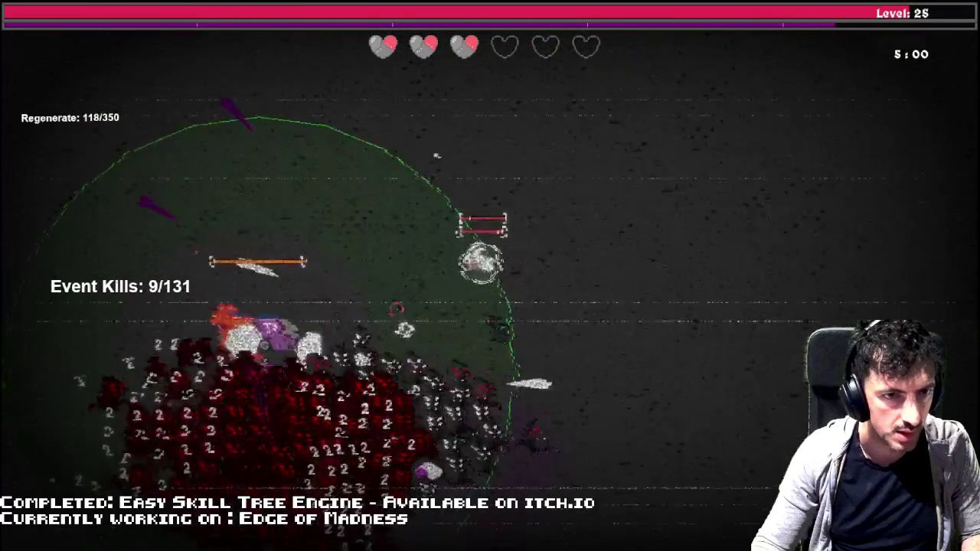
key("d")
key("w")
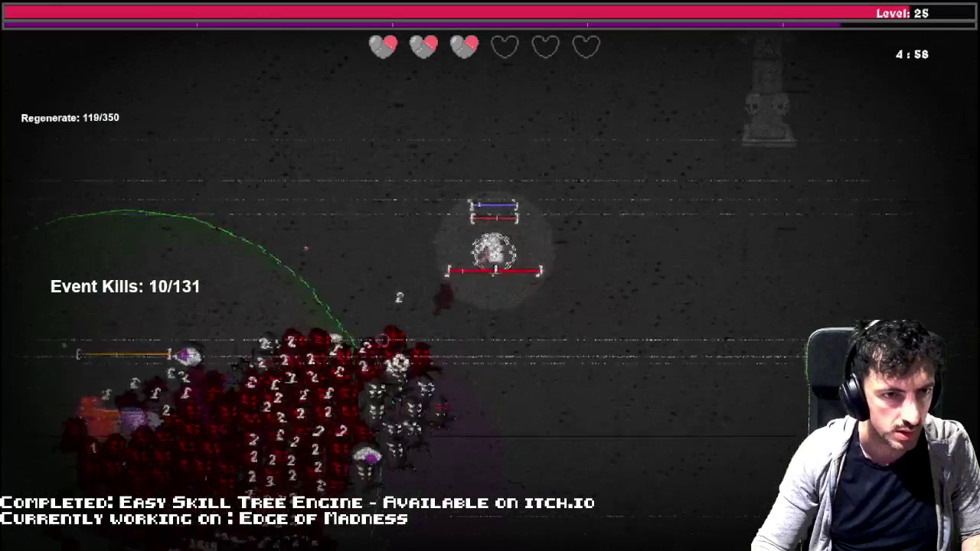
key("w")
key("a")
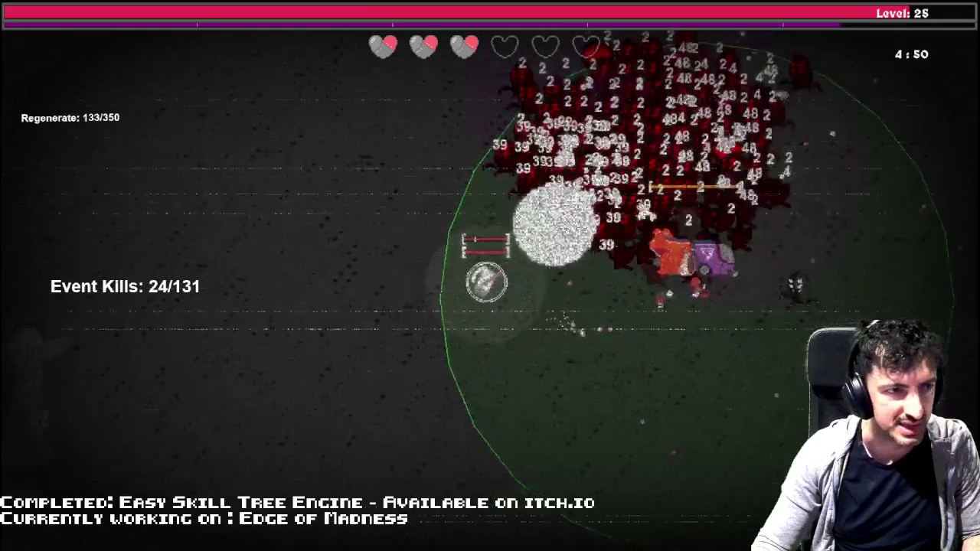
key("s")
key("d")
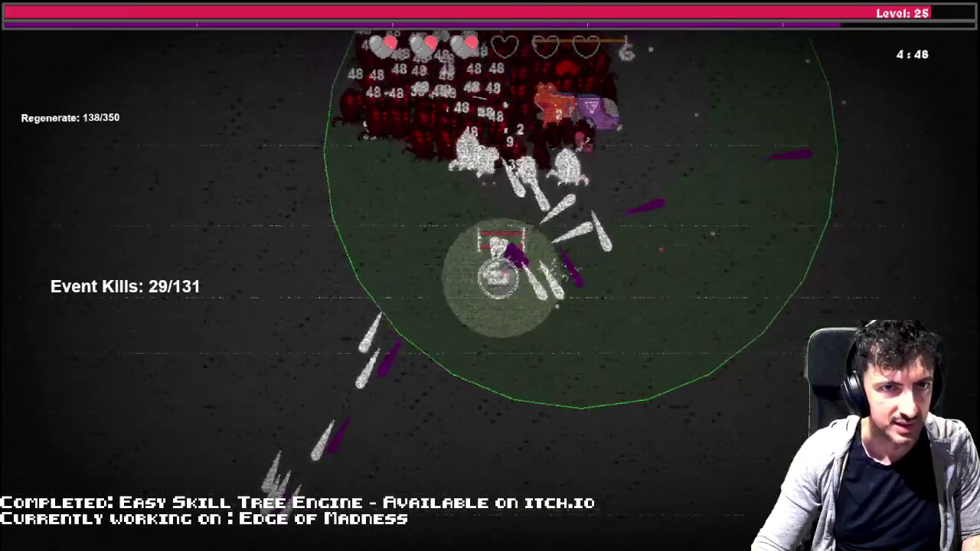
key("d")
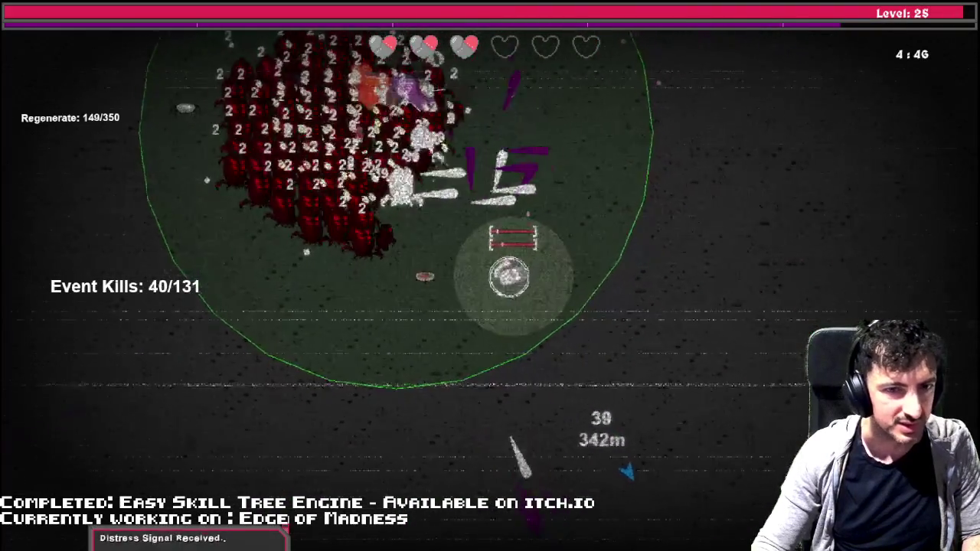
key("d")
key("s")
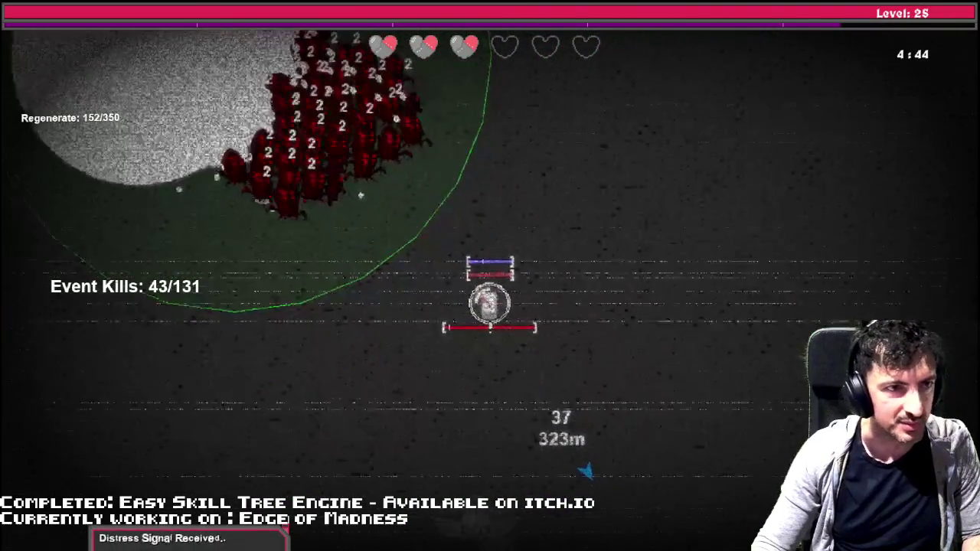
- Head the player down-right toward the distress signal marker
key("d")
key("s")
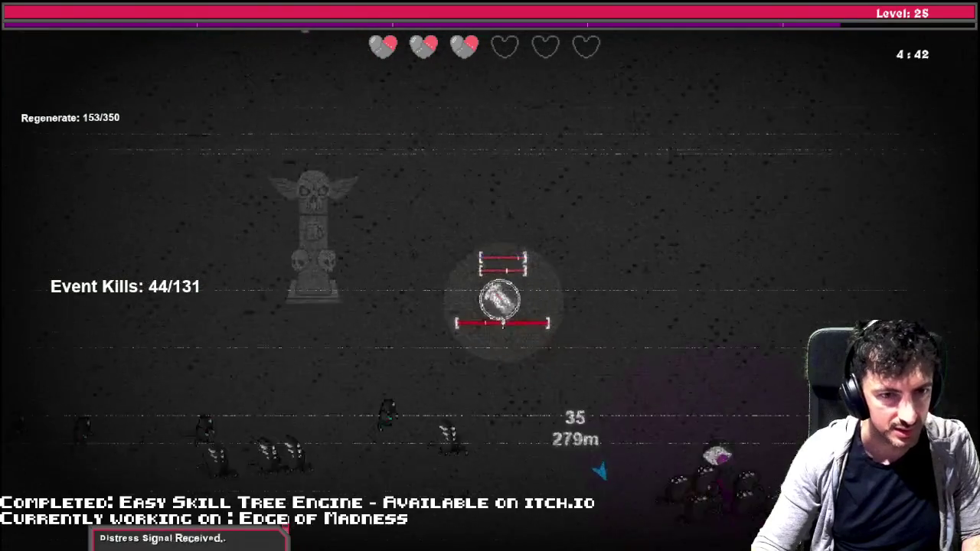
key("d")
key("s")
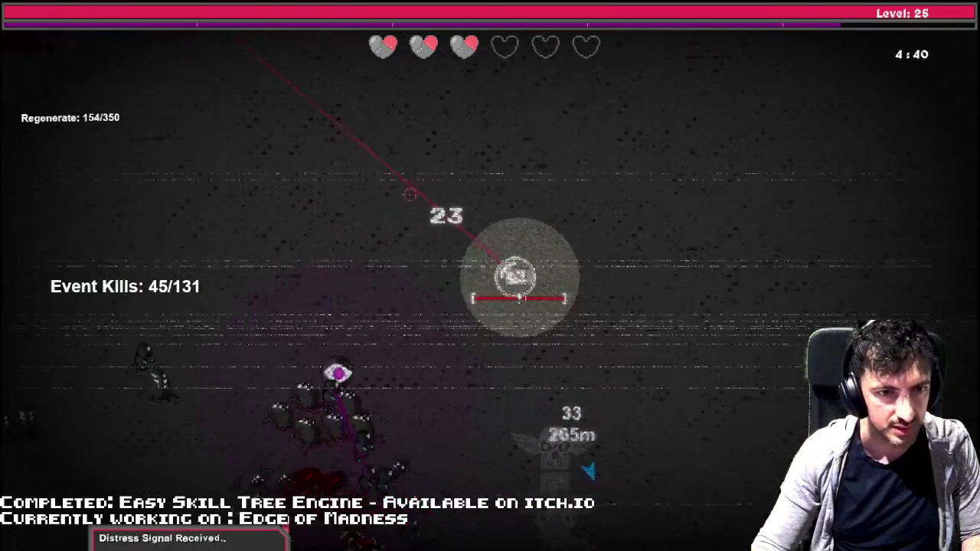
key("d")
key("s")
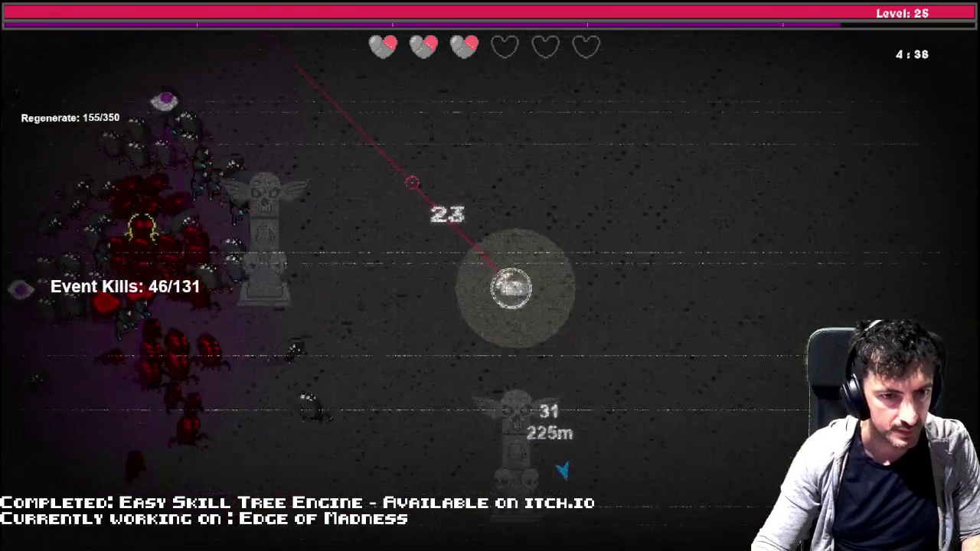
key("d")
key("s")
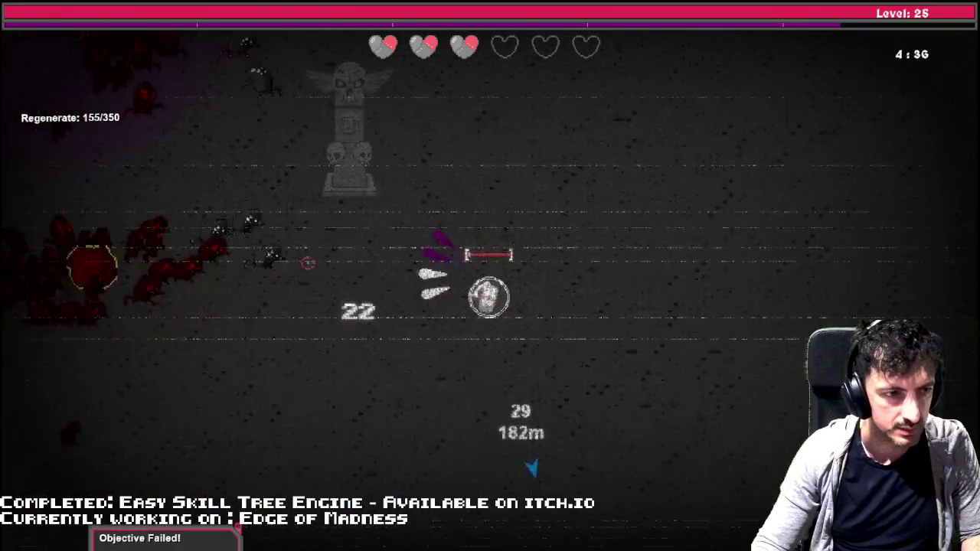
key("d")
key("s")
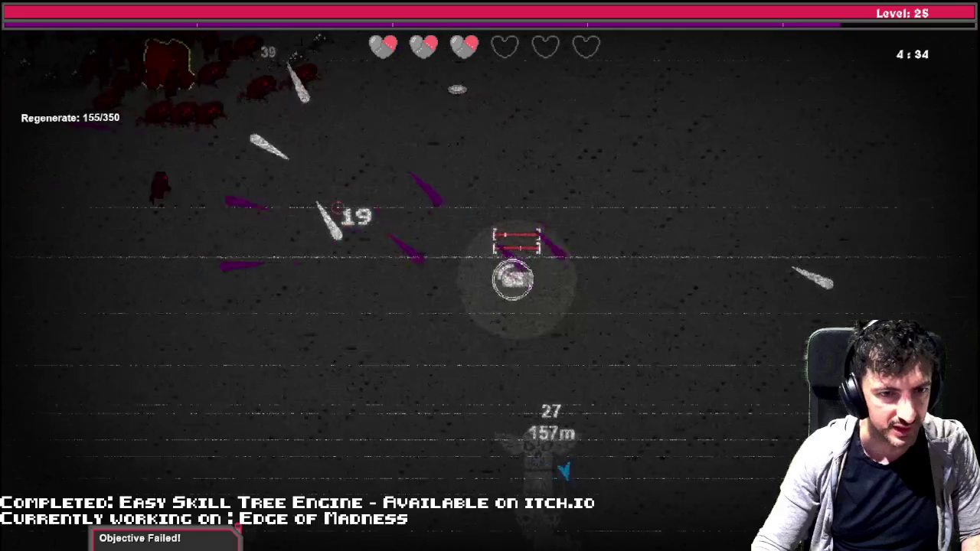
key("d")
key("s")
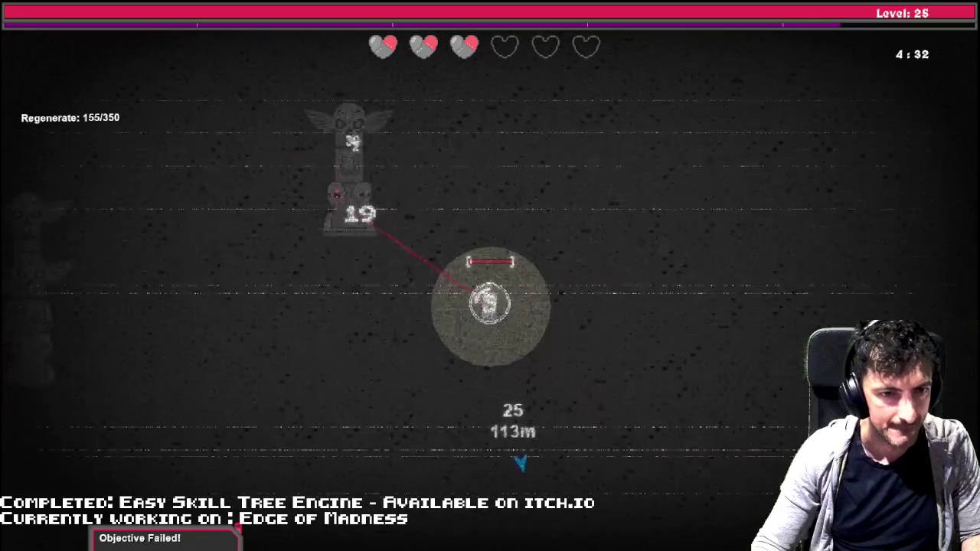
key("s")
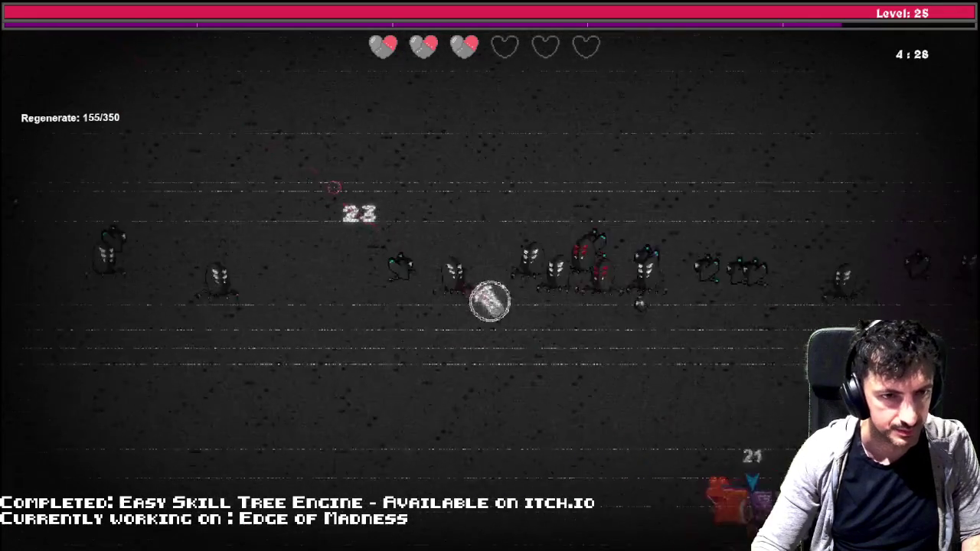
key("d")
key("s")
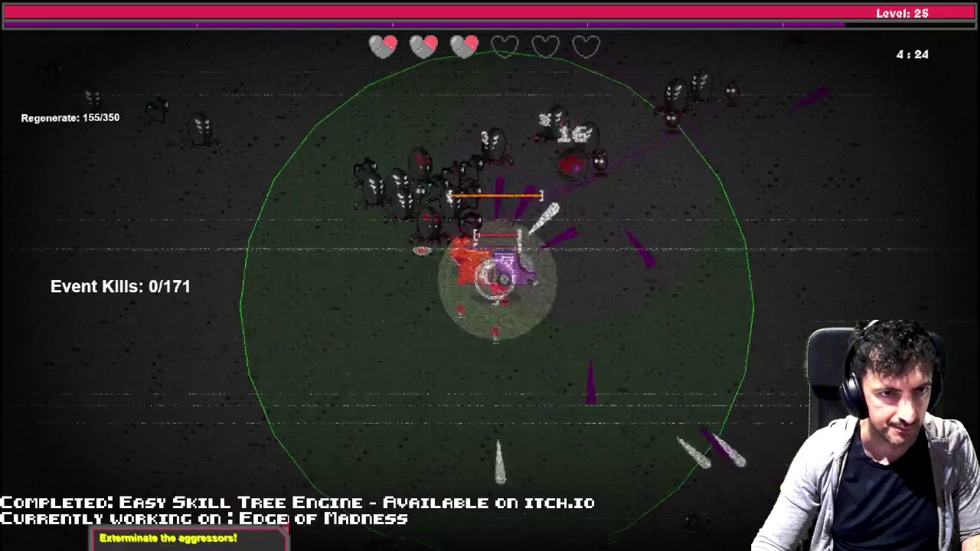
- Dodge the swarm in the new Event Kills arena until level 26 brings up the Defensive Skill Tree
key("d")
key("w")
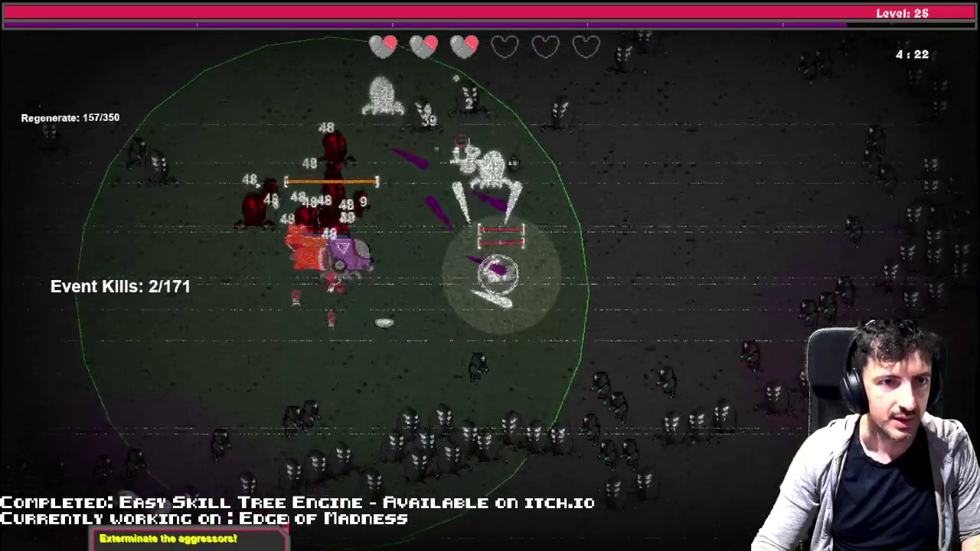
key("w")
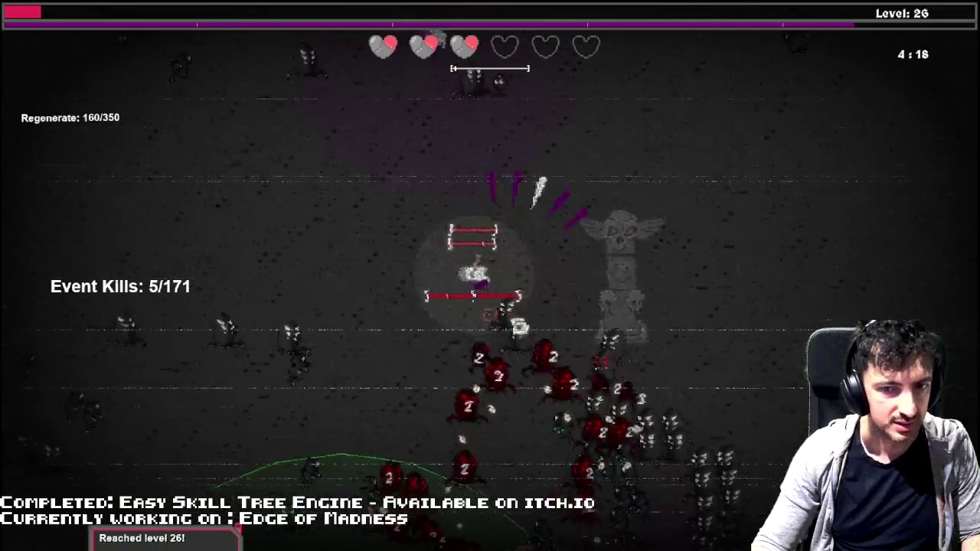
key("s")
key("a")
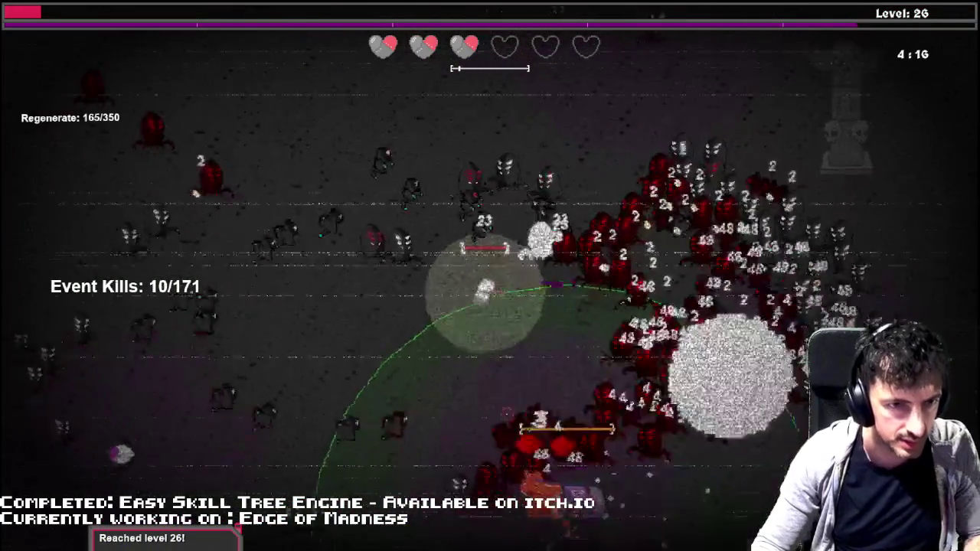
key("s")
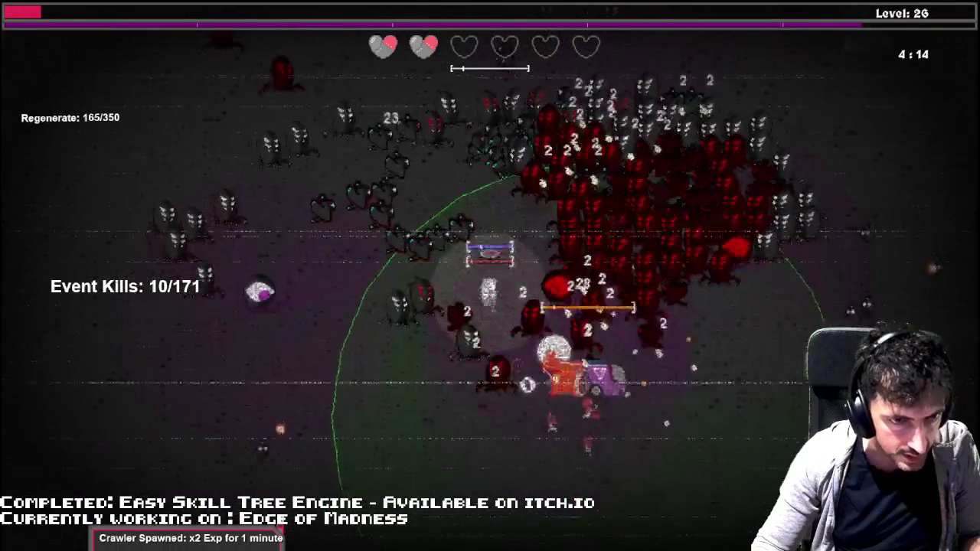
key("s")
key("d")
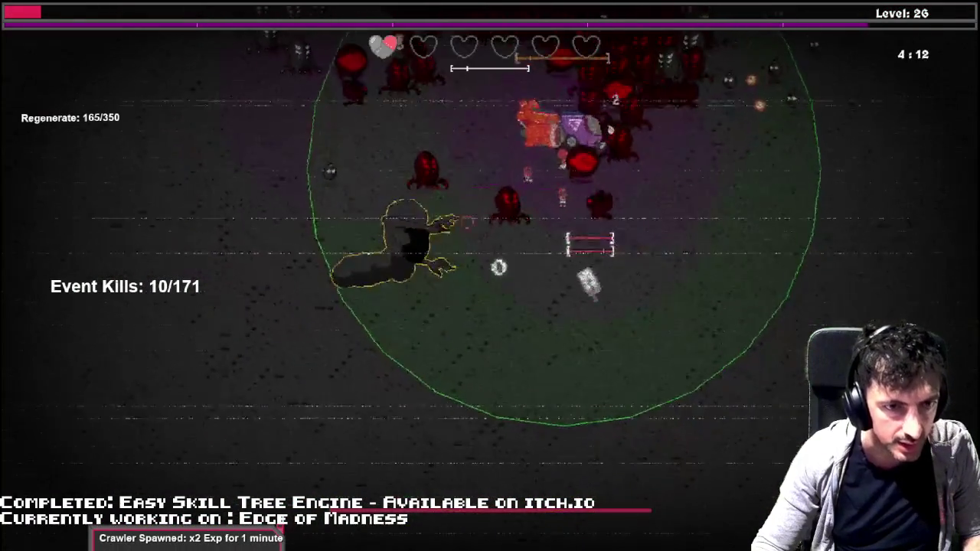
key("d")
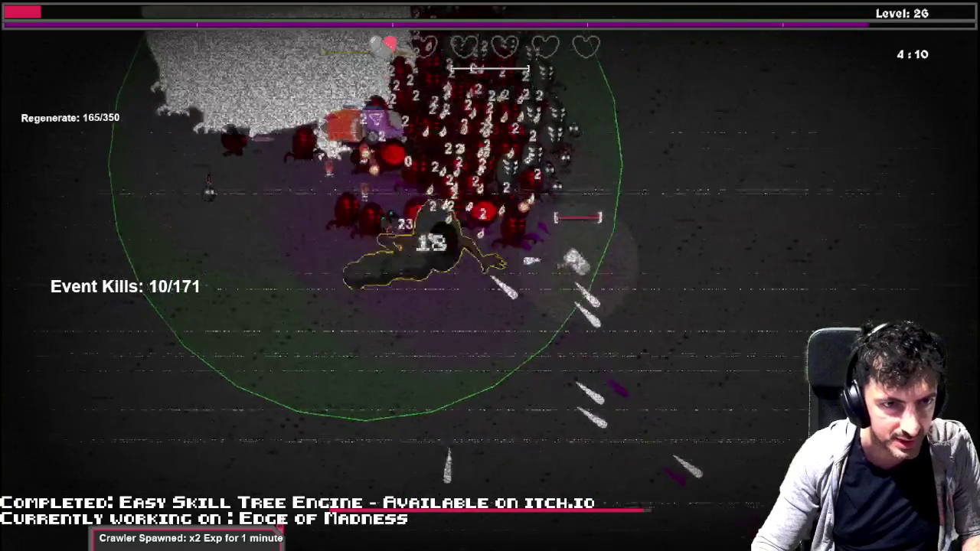
key("s")
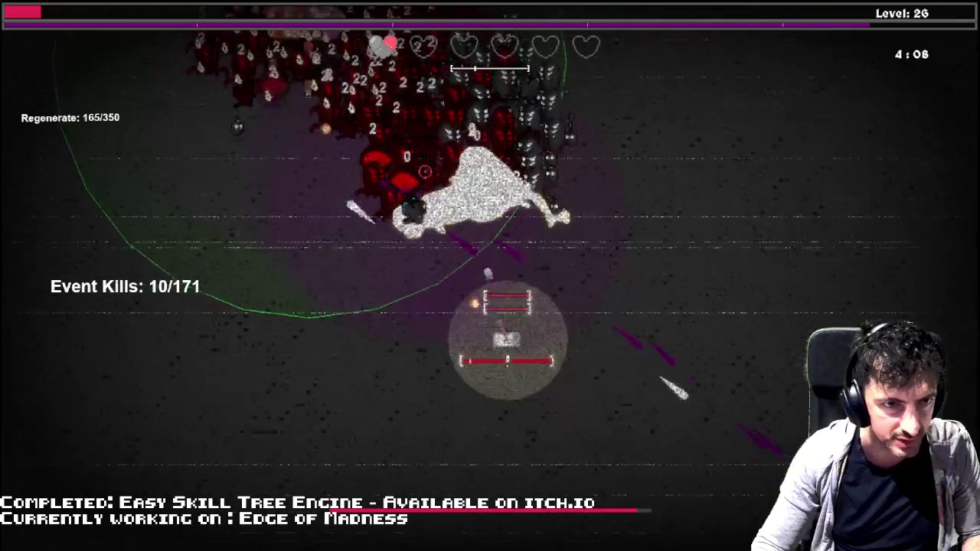
key("a")
key("w")
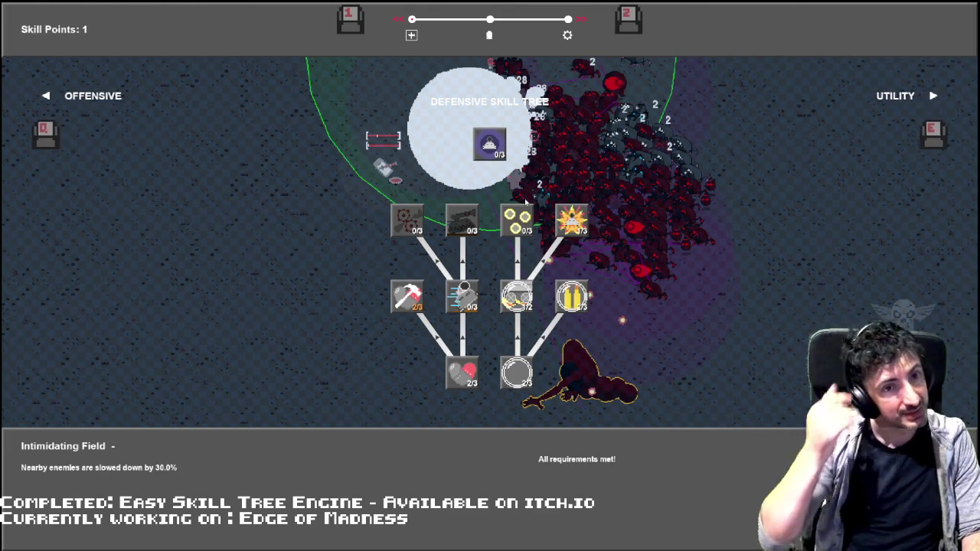
- Switch to the Offensive tree, upgrade Rocket Fuel, and close the skill tree
key("q")
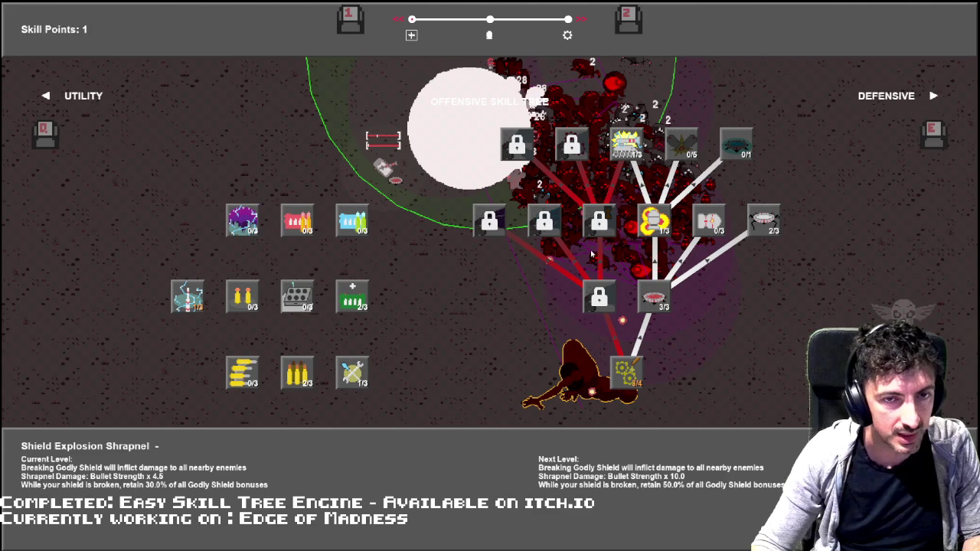
mouse_move(732, 148)
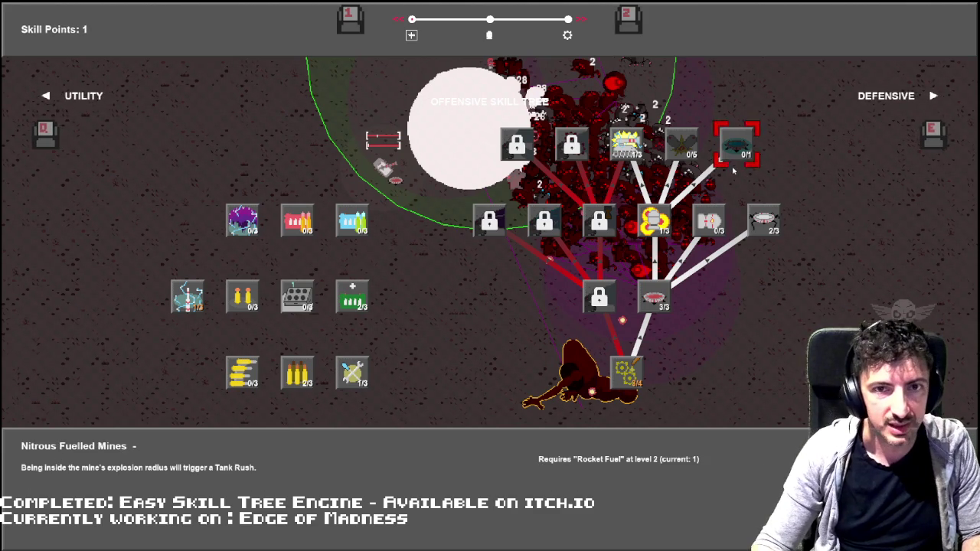
mouse_move(242, 296)
left_click(655, 222)
key("Escape")
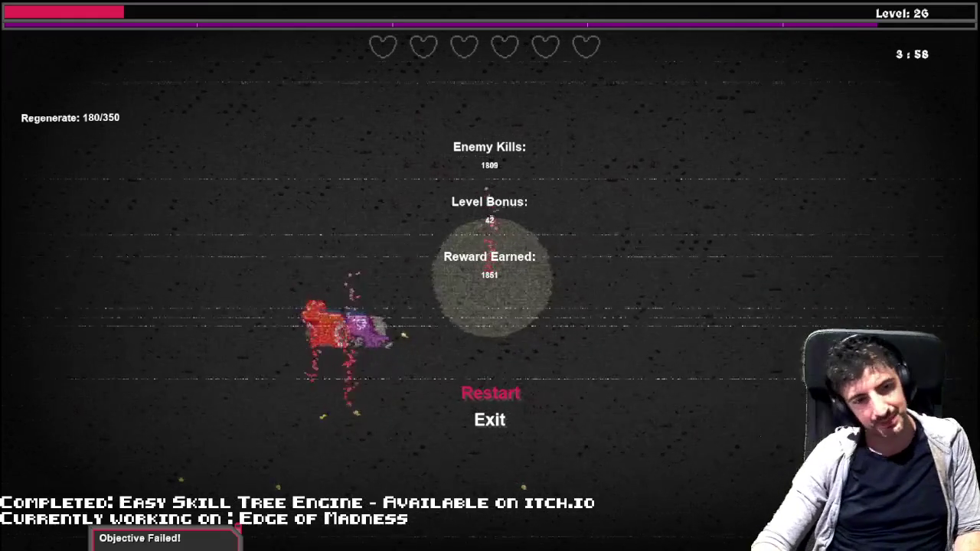
- Leave the results screen, toggle characters in Character Select, and quit the game back to GameMaker
key("Return")
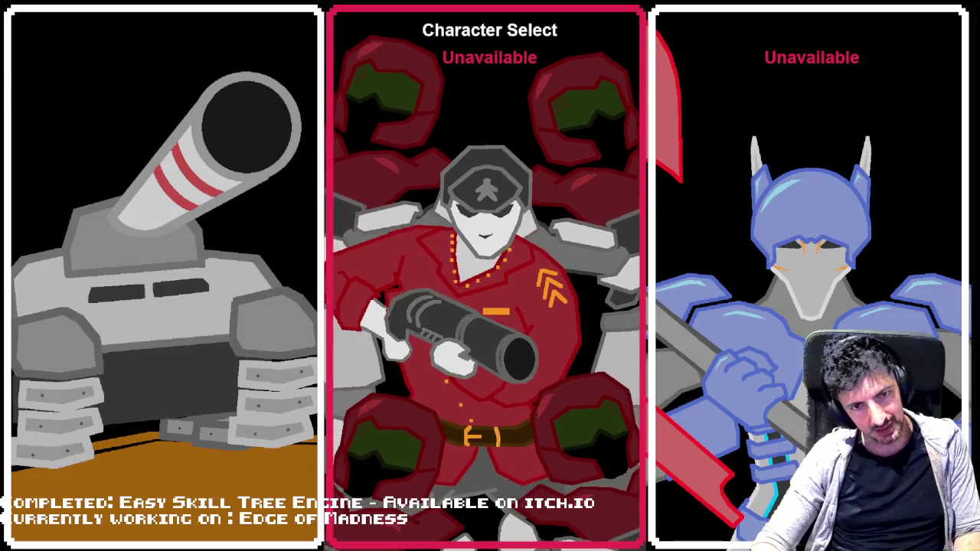
key("Left")
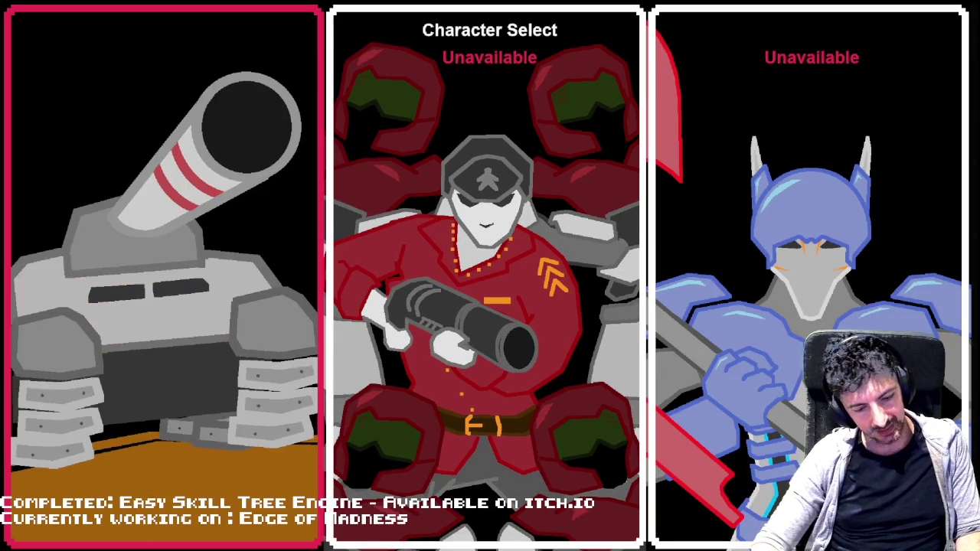
key("Right")
key("alt+F4")
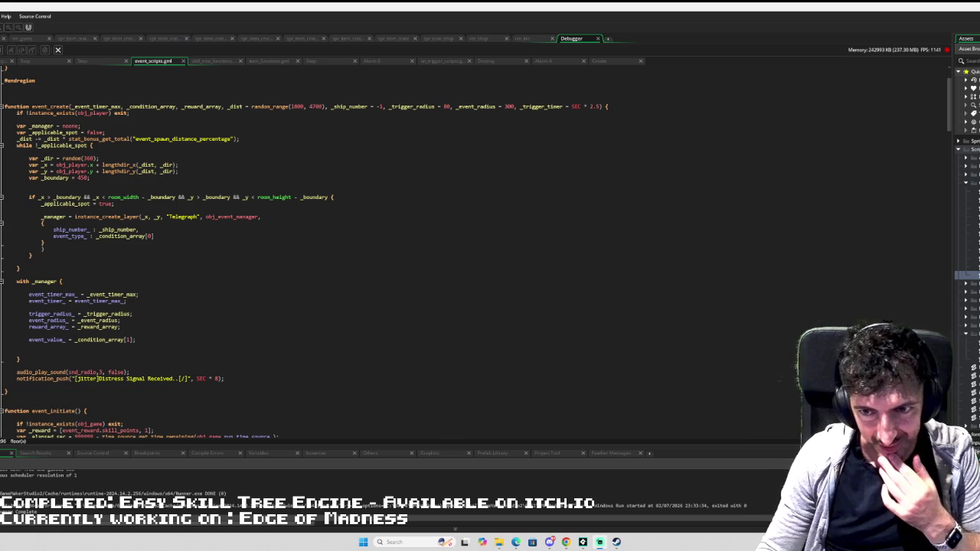
key("ctrl+Tab")
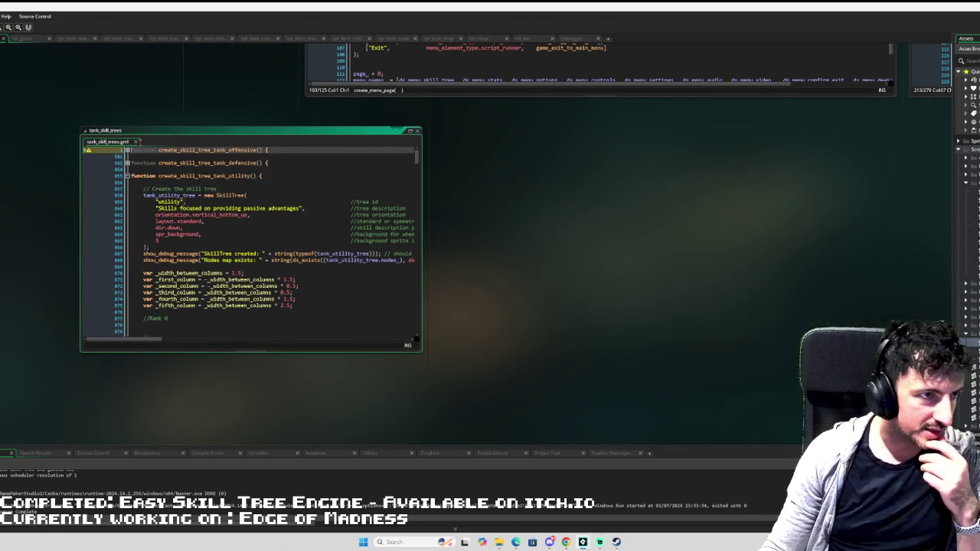
- Fold create_skill_tree_tank_utility and expand create_skill_tree_tank_offensive
left_click(127, 175)
left_click(127, 150)
scroll(331, 244, "down", 20)
scroll(332, 243, "down", 5)
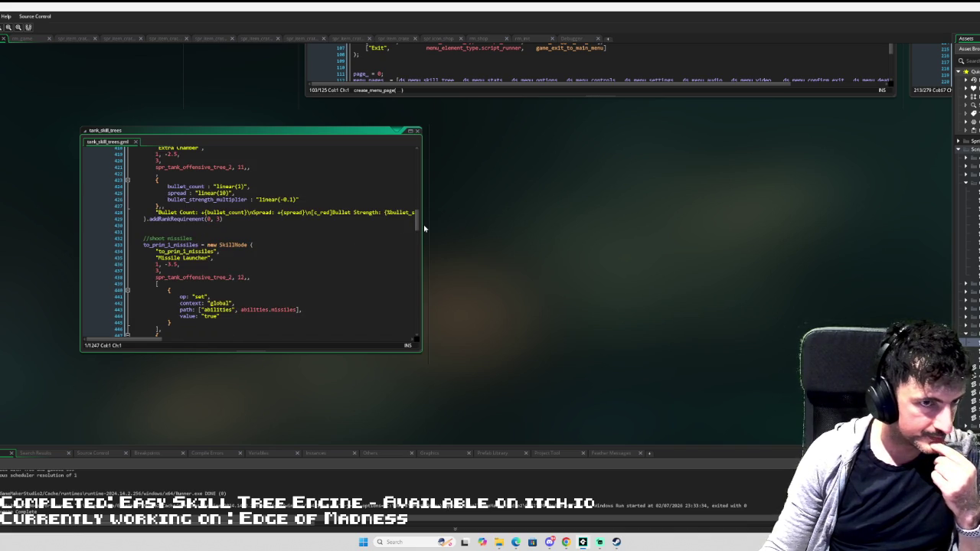
- Widen the tank_skill_trees window and review the offensive nodes, landing on the PRIMARY WEAPON comment
left_click_drag(422, 222, 667, 222)
left_click_drag(285, 353, 286, 446)
scroll(321, 359, "down", 3)
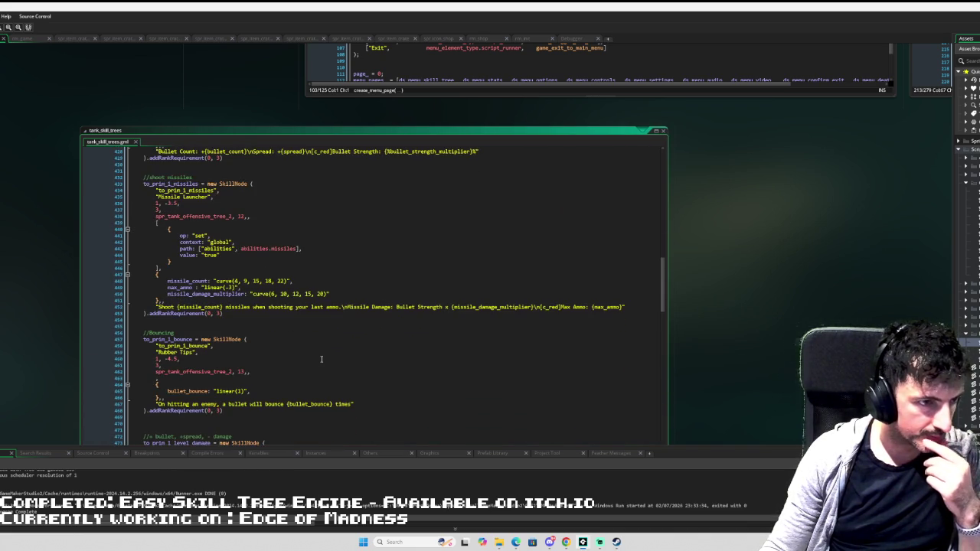
scroll(322, 359, "down", 2)
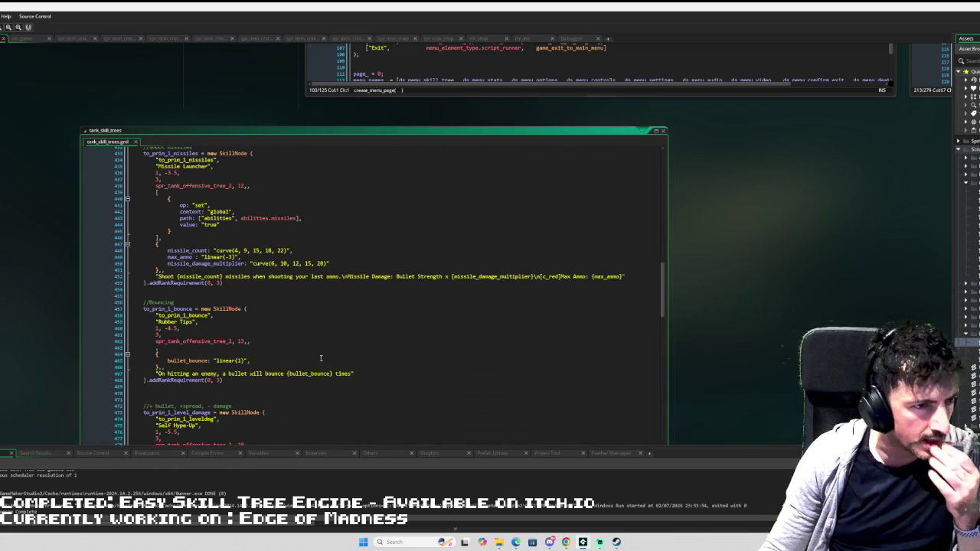
scroll(324, 332, "down", 5)
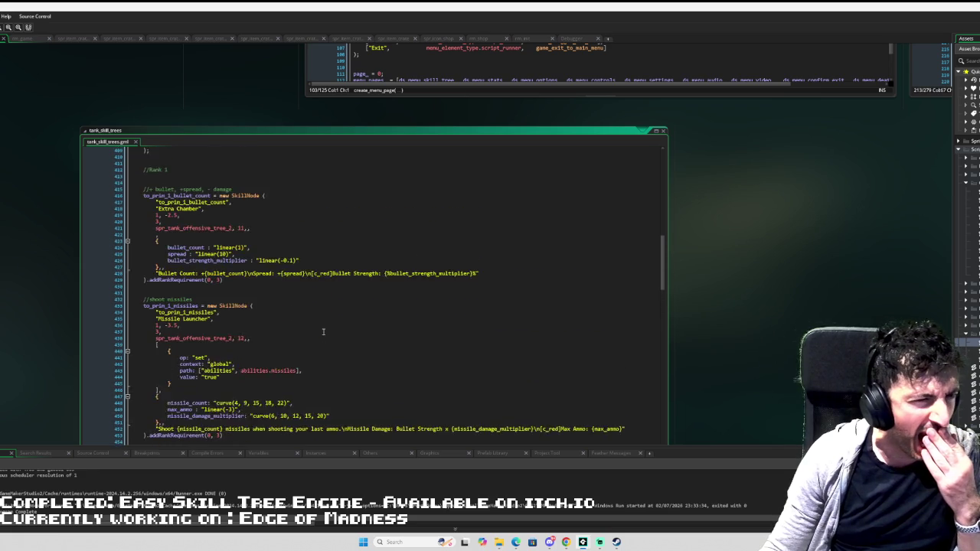
scroll(321, 337, "down", 20)
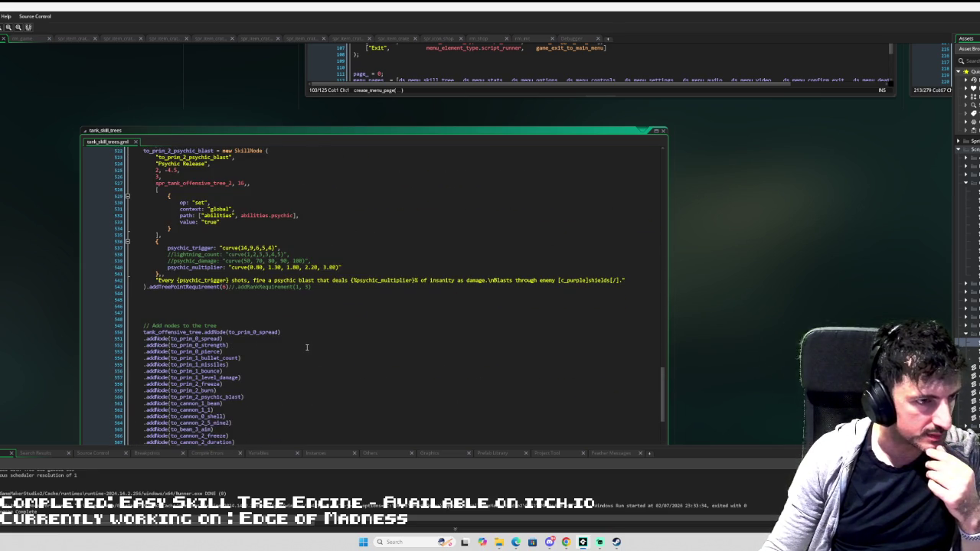
scroll(306, 348, "down", 5)
scroll(307, 348, "up", 20)
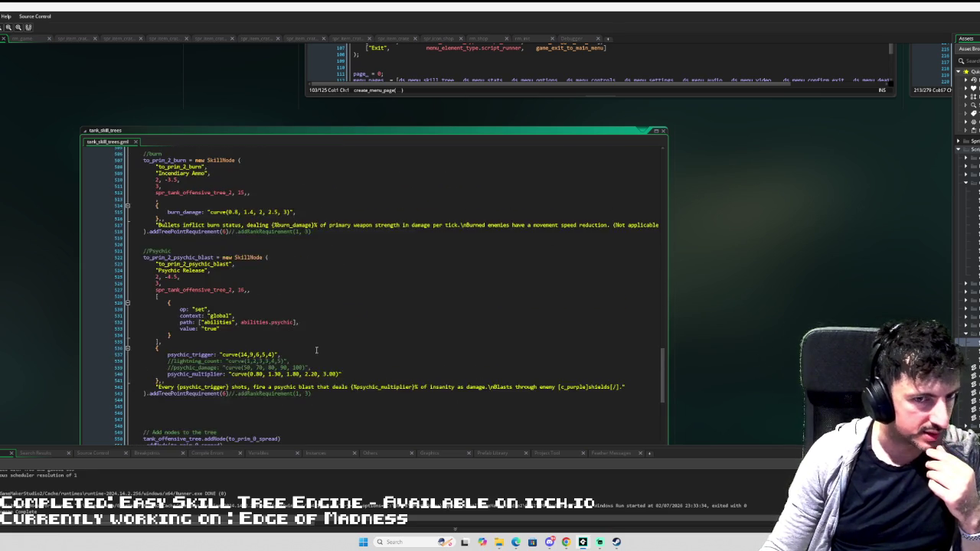
scroll(327, 351, "up", 20)
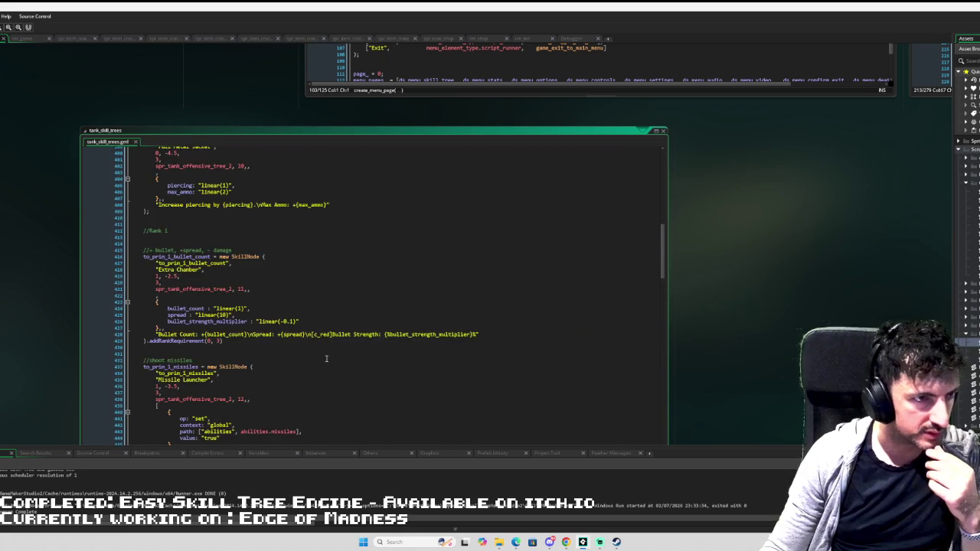
scroll(326, 358, "up", 7)
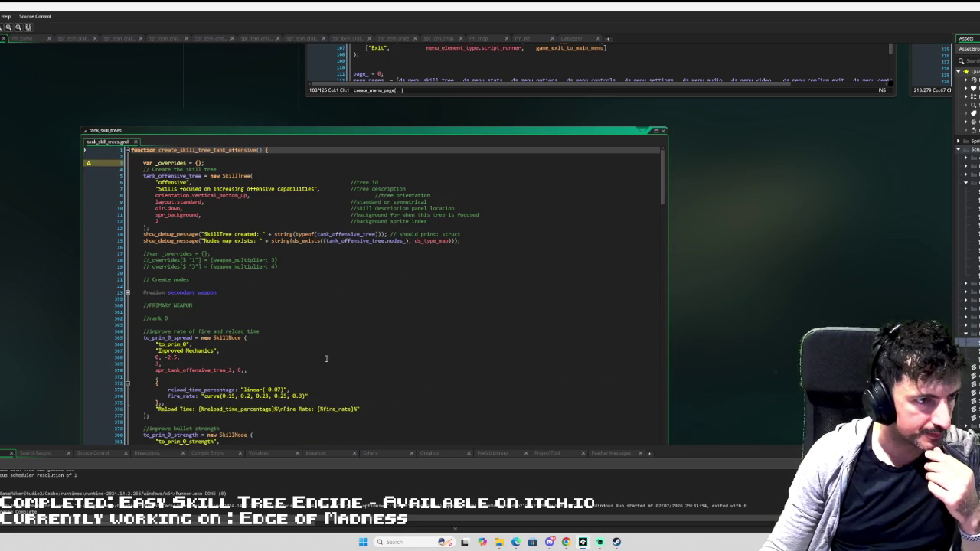
left_click(151, 305)
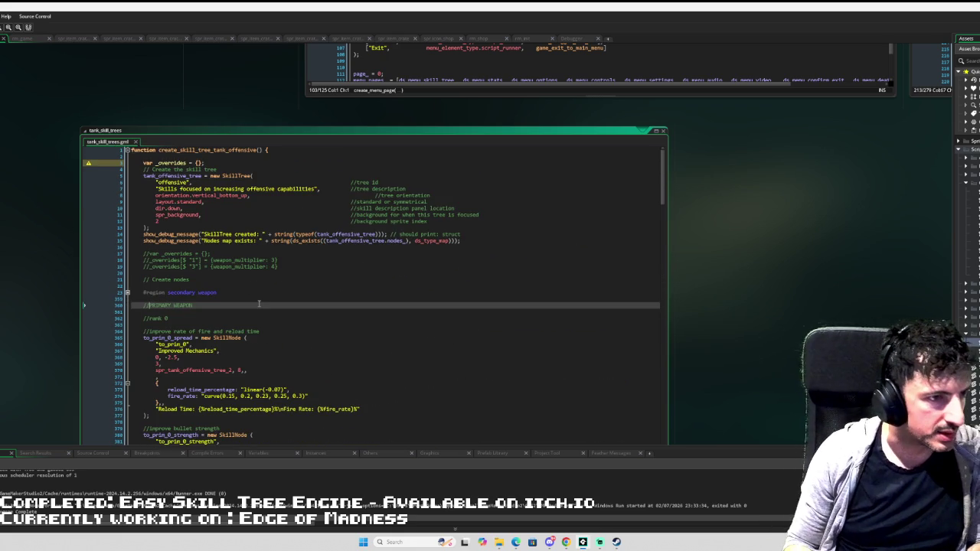
- Turn the //PRIMARY WEAPON comment into a #region PRIMARY WEAPON line
key("Return")
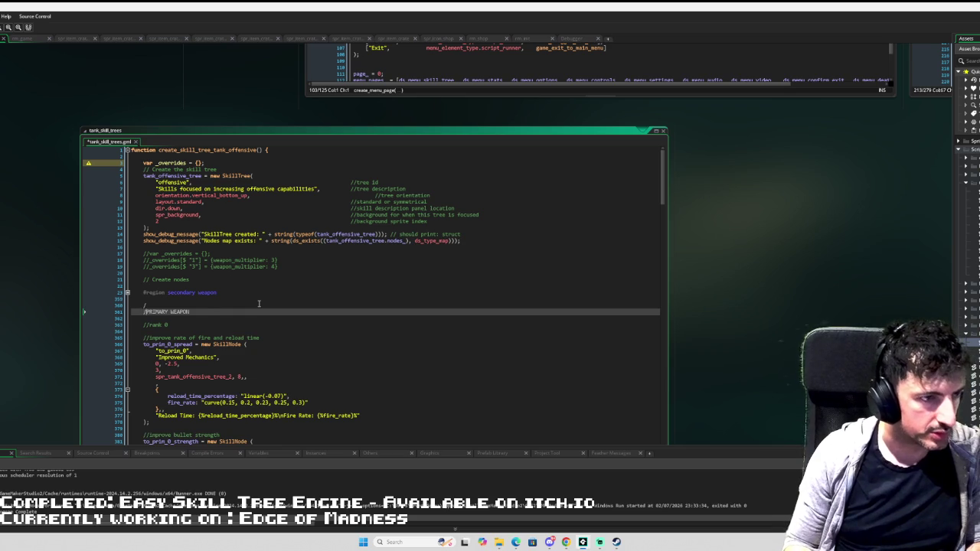
key("shift+Up")
key("ctrl+shift+k")
type("region PRIMARY")
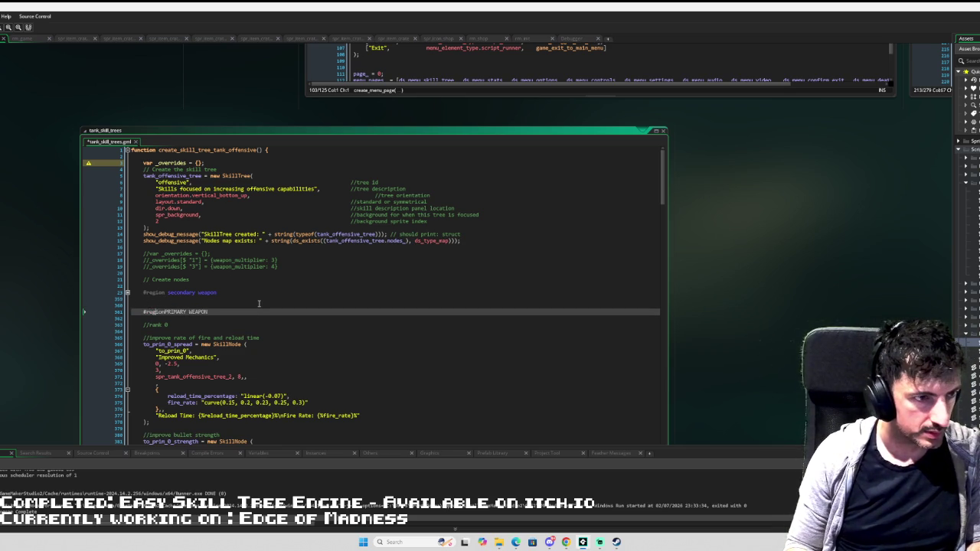
- Add #endregion on a new line after the psychic blast node
scroll(259, 304, "down", 20)
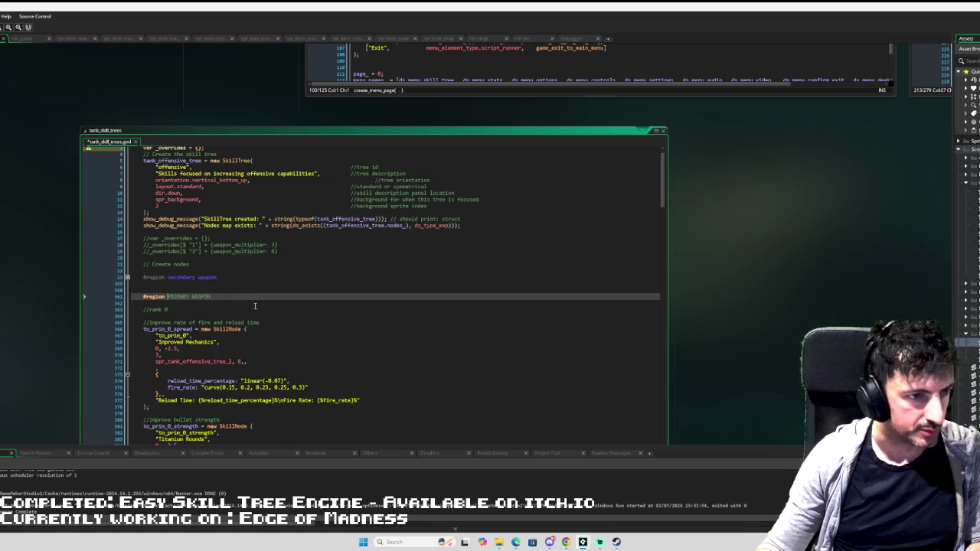
scroll(236, 337, "down", 15)
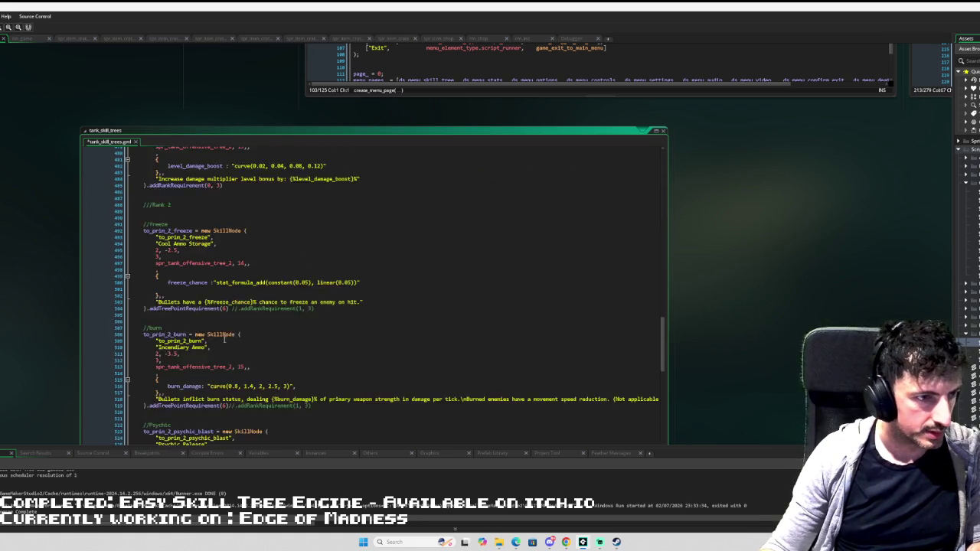
left_click(184, 307)
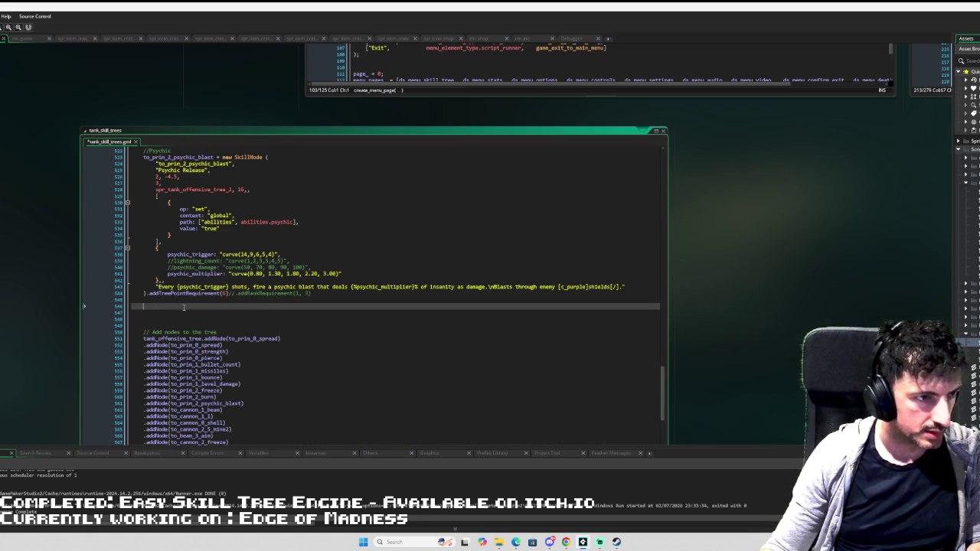
key("Return")
type("#endre")
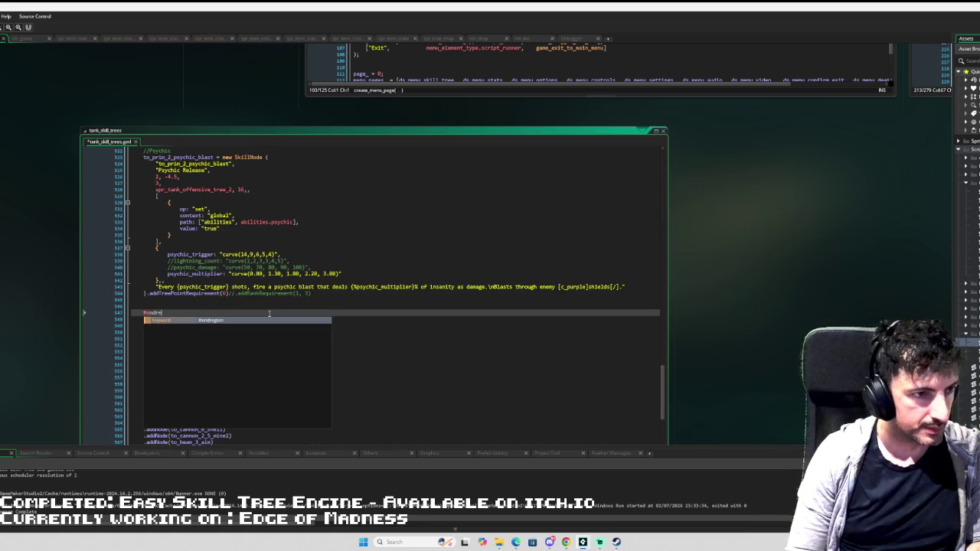
key("Return")
- Expand the secondary weapon region and scroll through its nodes
scroll(539, 304, "up", 16)
scroll(539, 304, "up", 20)
scroll(184, 260, "up", 5)
left_click(127, 292)
scroll(274, 301, "down", 5)
scroll(274, 301, "down", 20)
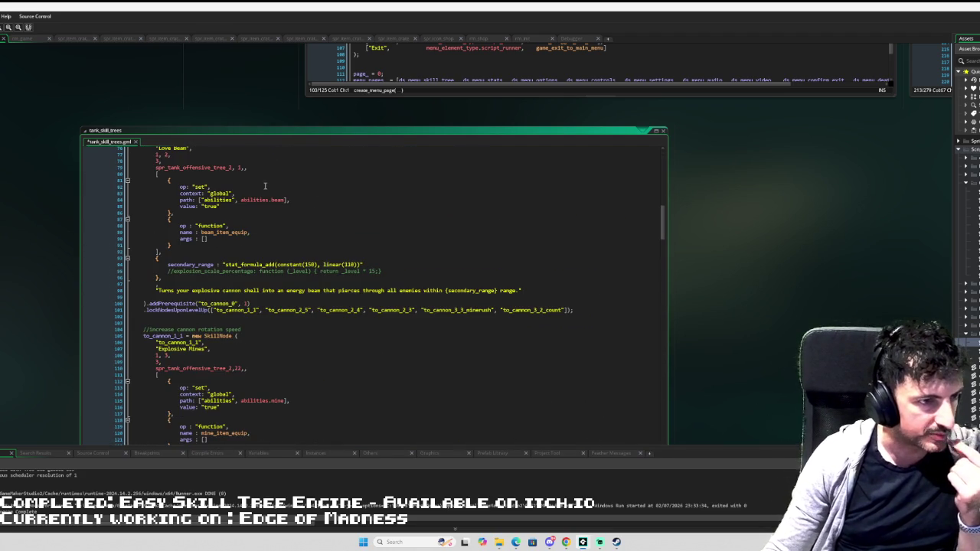
- Add mine_damage_multiplier : "curve()" after mine_place_shots in the Explosive Mines node
scroll(265, 185, "down", 5)
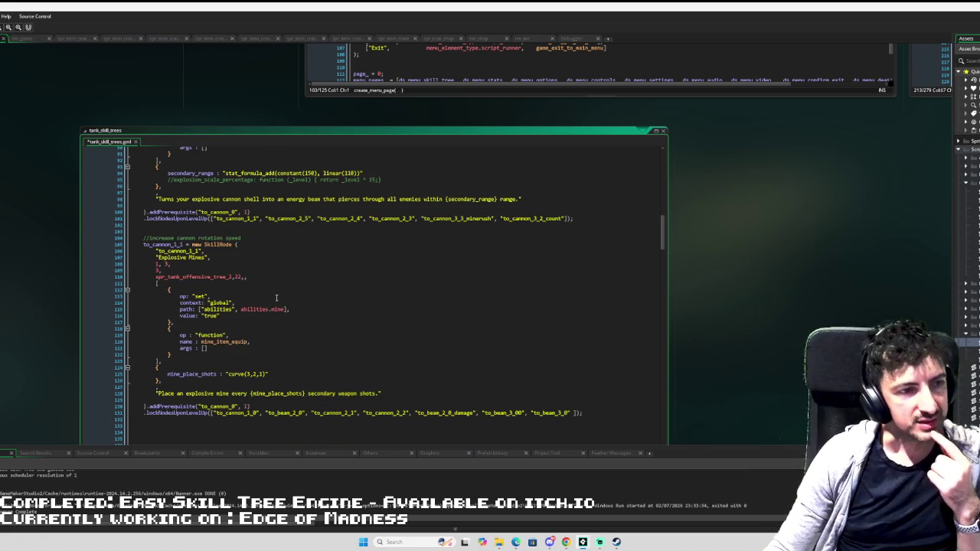
scroll(277, 308, "down", 2)
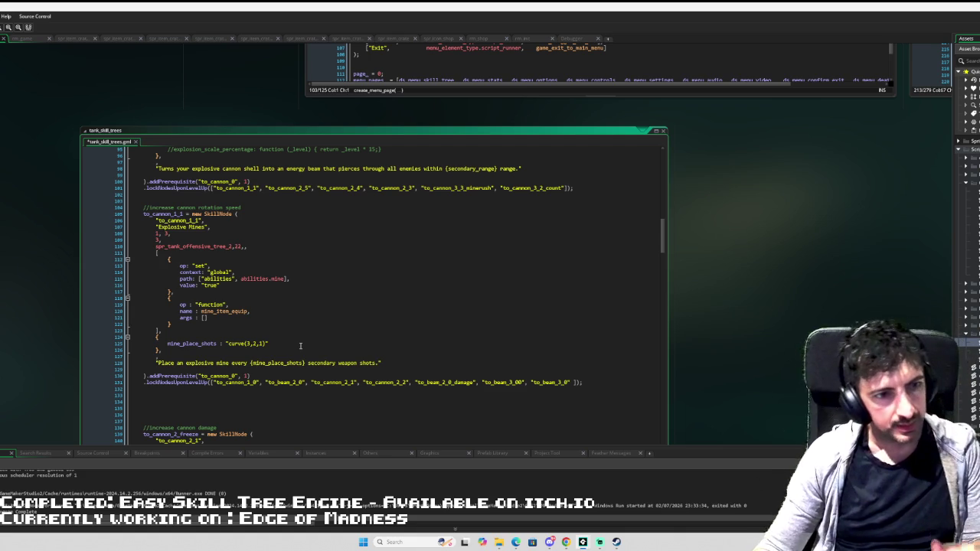
left_click(304, 341)
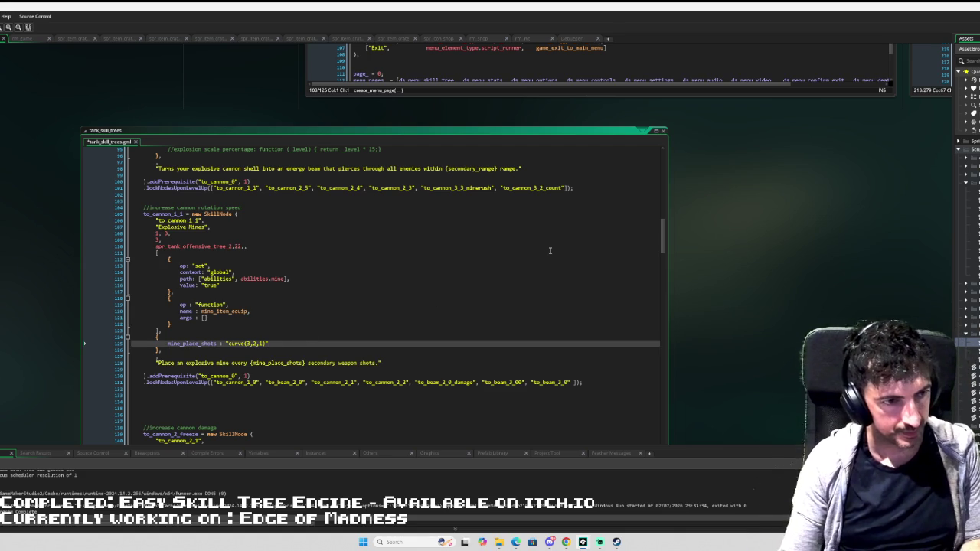
type(",")
key("Return")
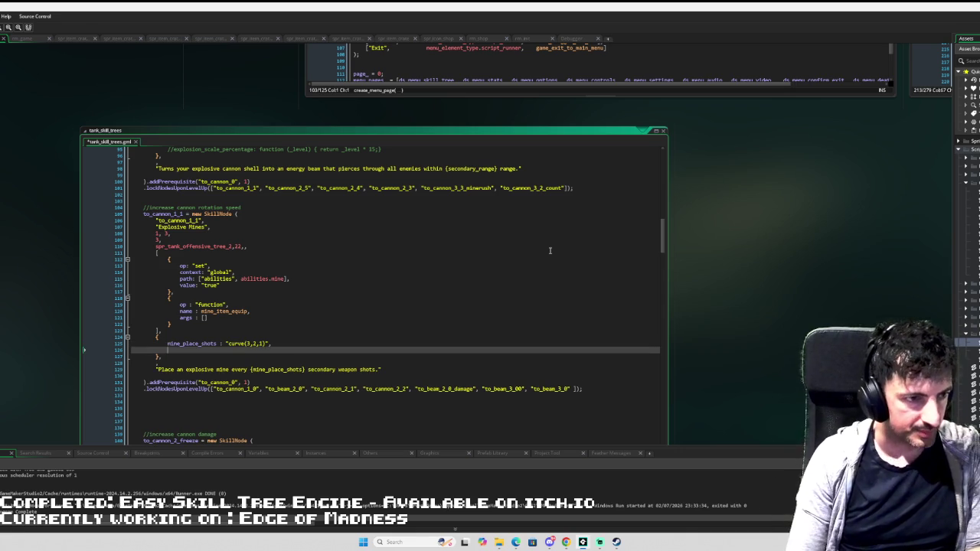
type("mine_damage_m")
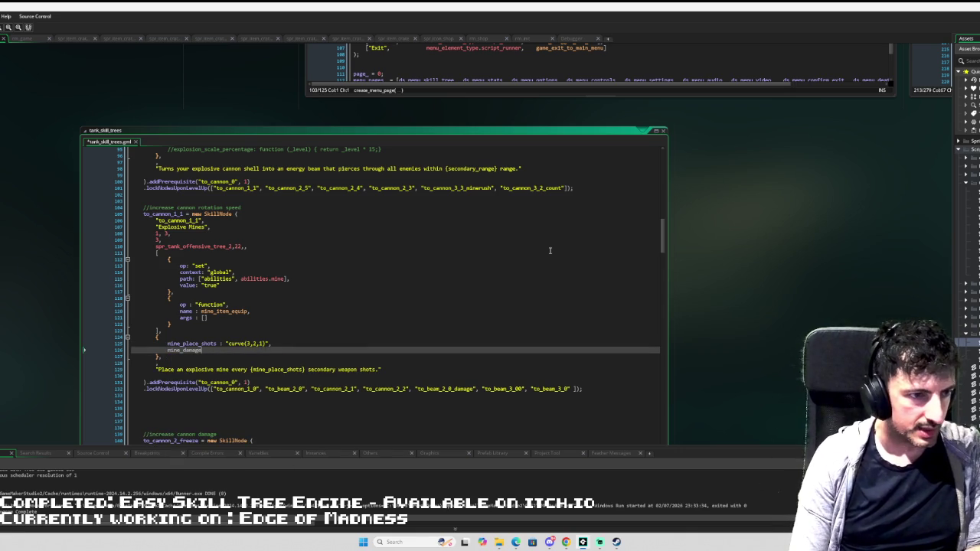
type("ultiplier : \"")
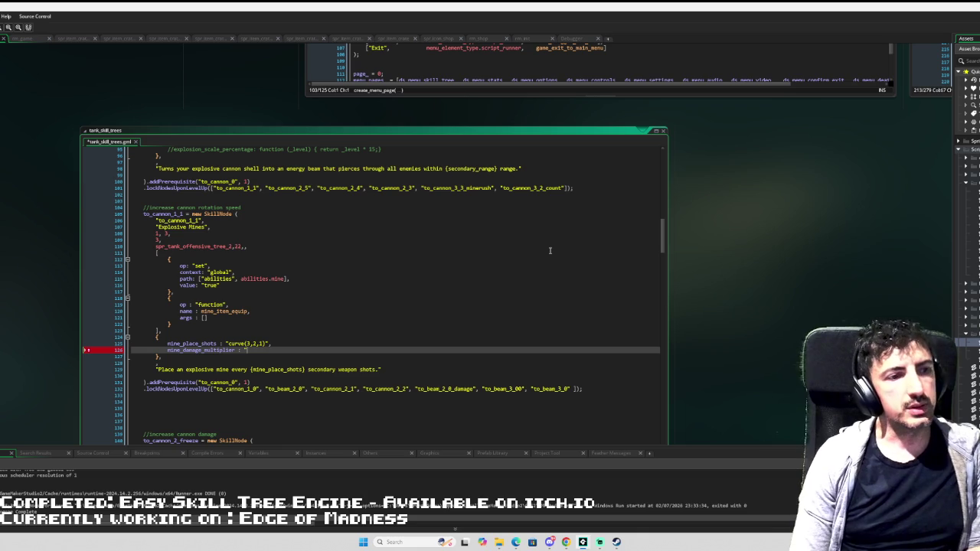
key("Return")
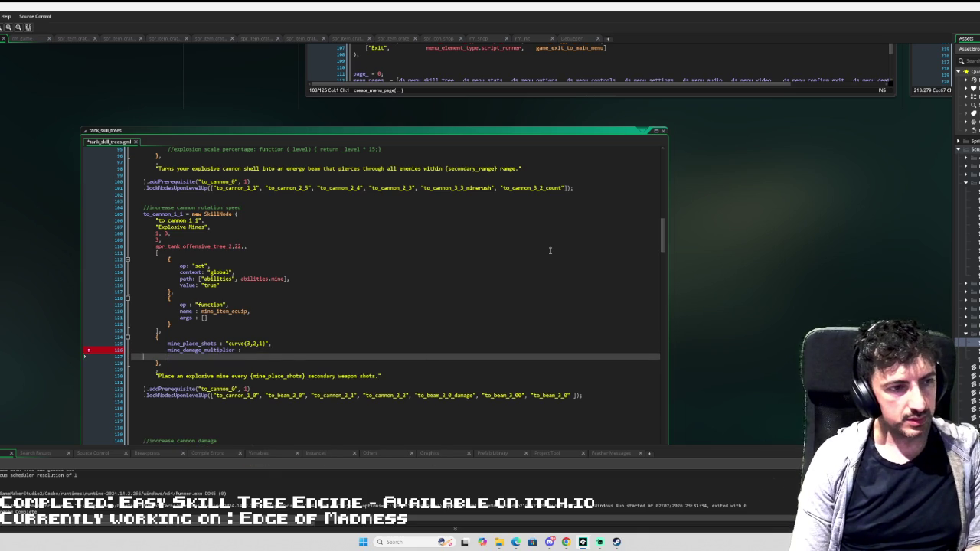
key("BackSpace")
type("urve(")
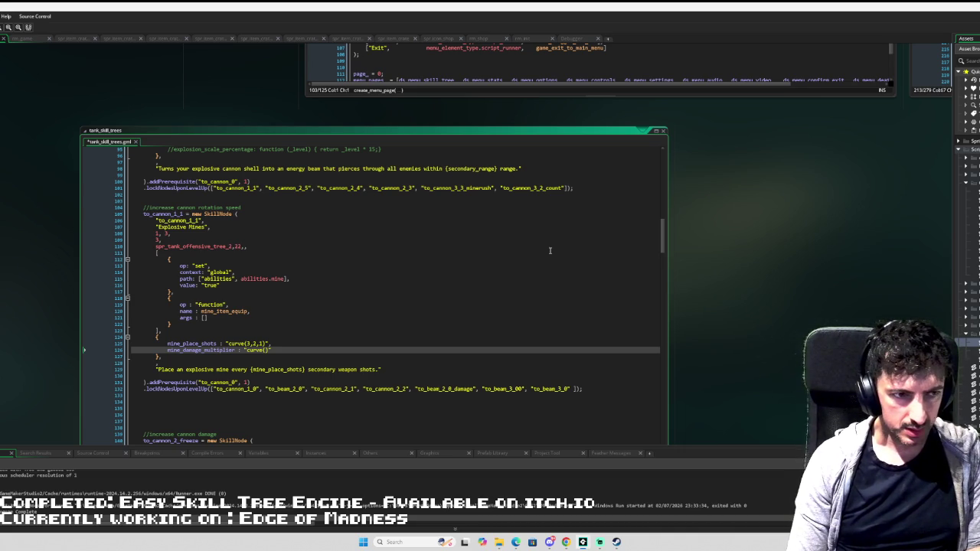
- Fill mine_damage_multiplier's curve with 0.1, 0.25, 0.38, 0.45
type("1")
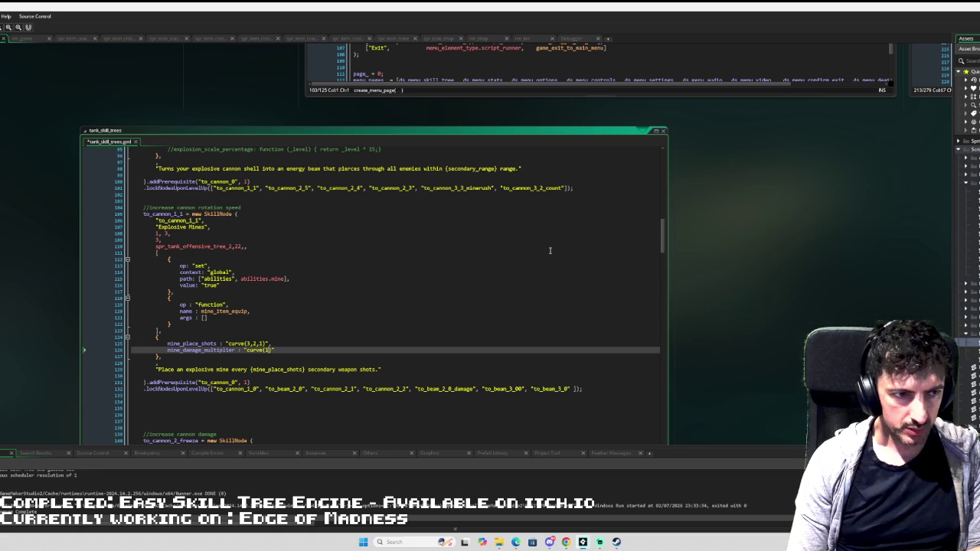
type(".2")
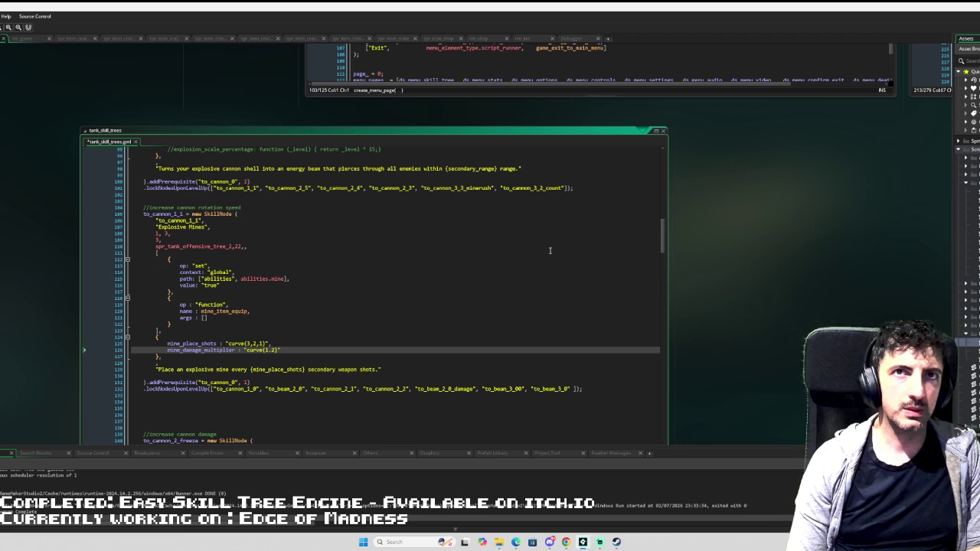
key("BackSpace")
key("BackSpace")
key("BackSpace")
type(".")
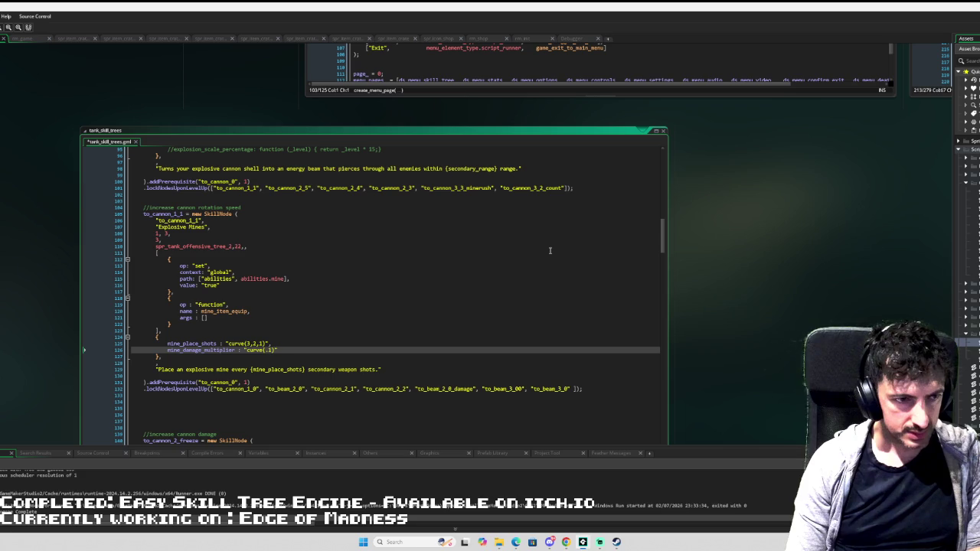
key("Left")
type("0.1, ")
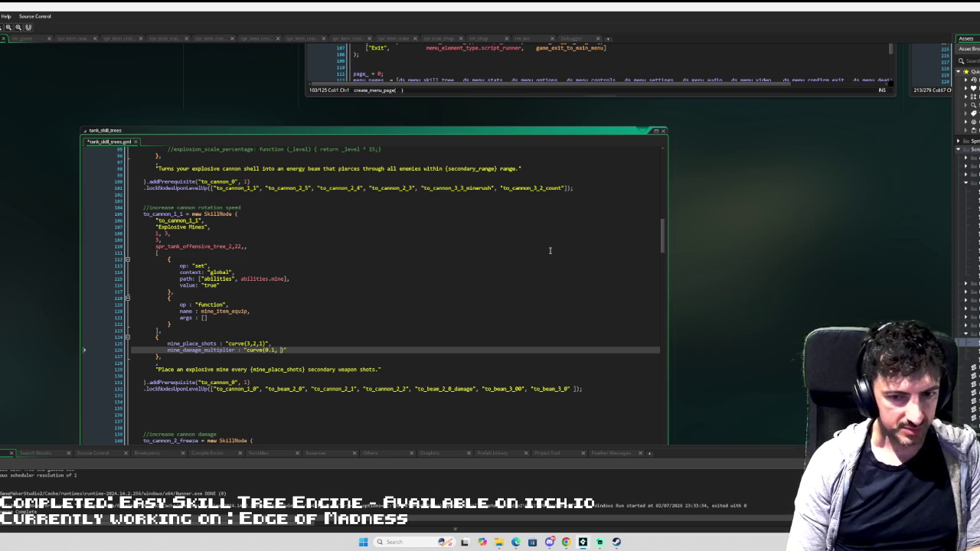
type("0.")
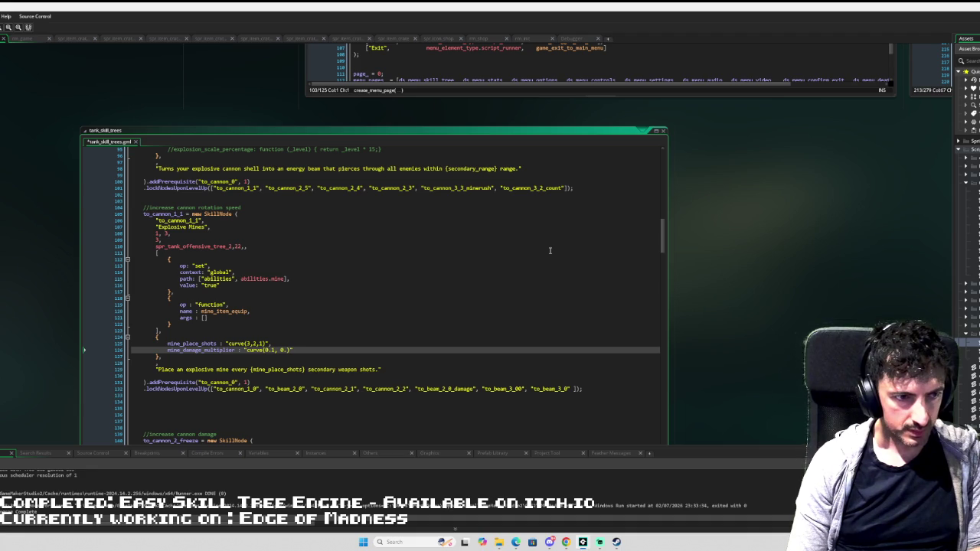
type("2")
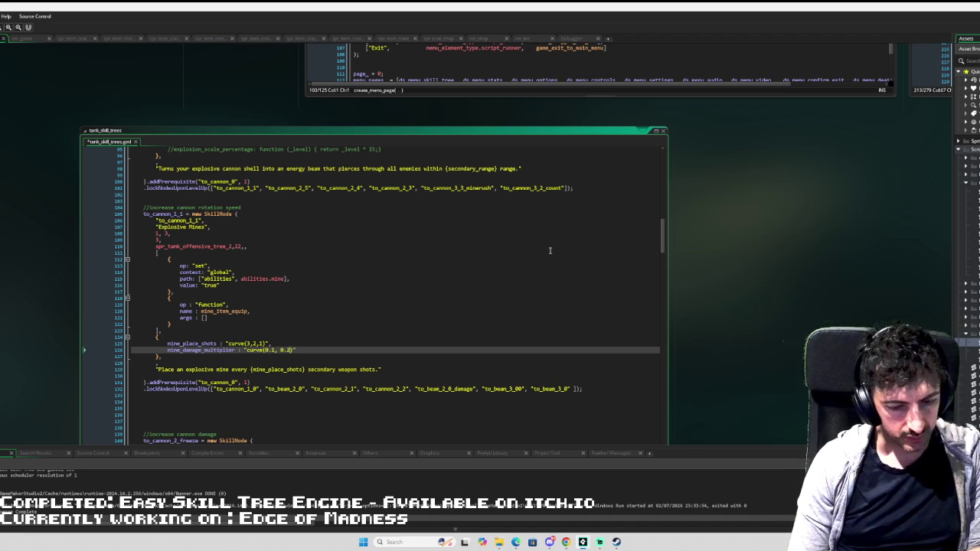
type("5,")
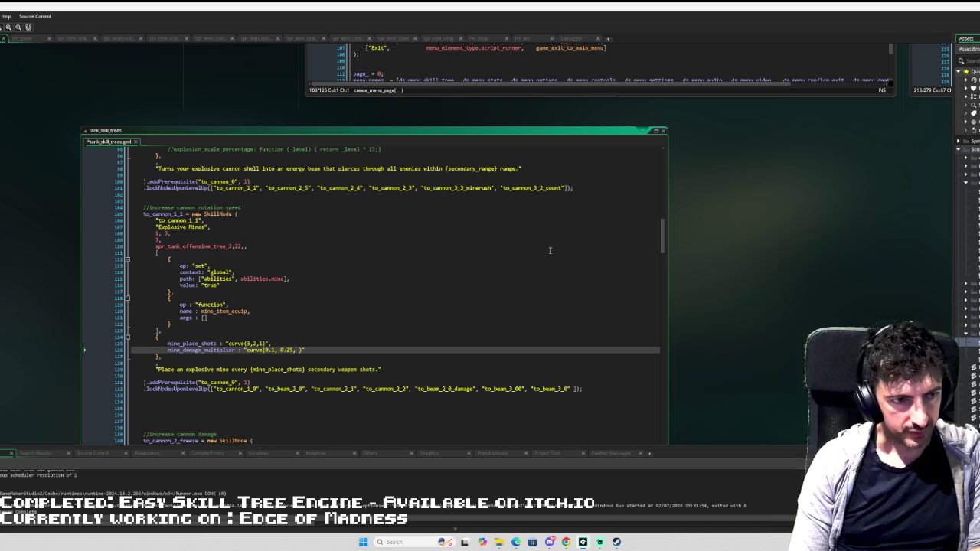
type(" 0.")
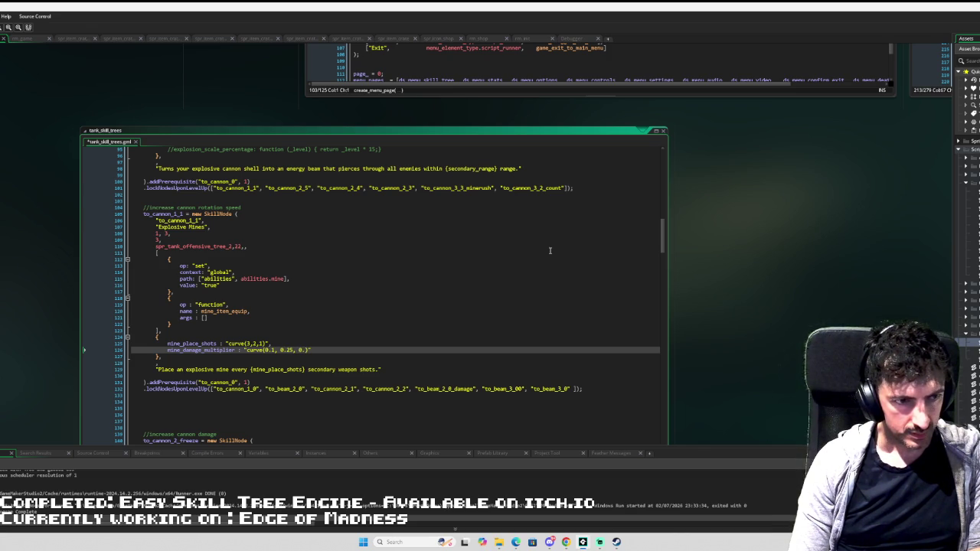
type("30, ")
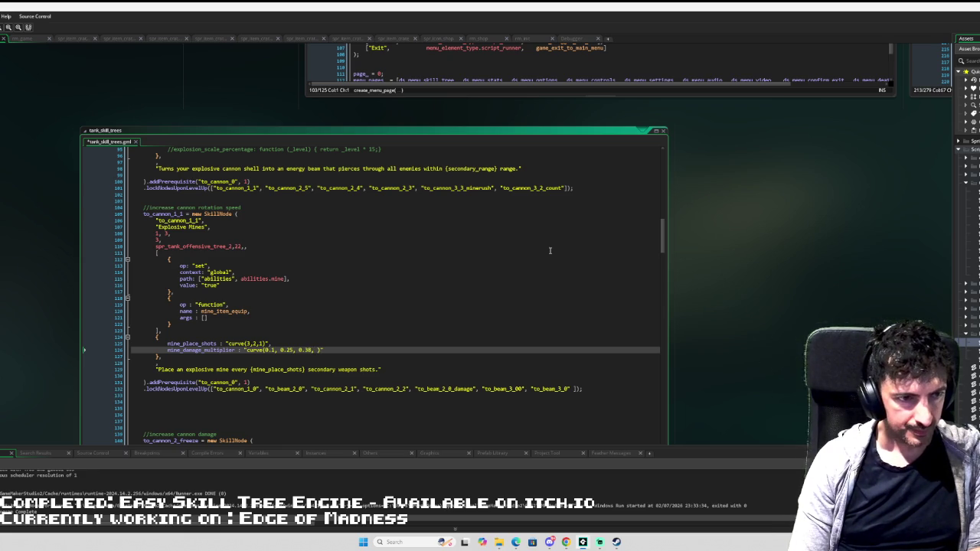
type("3")
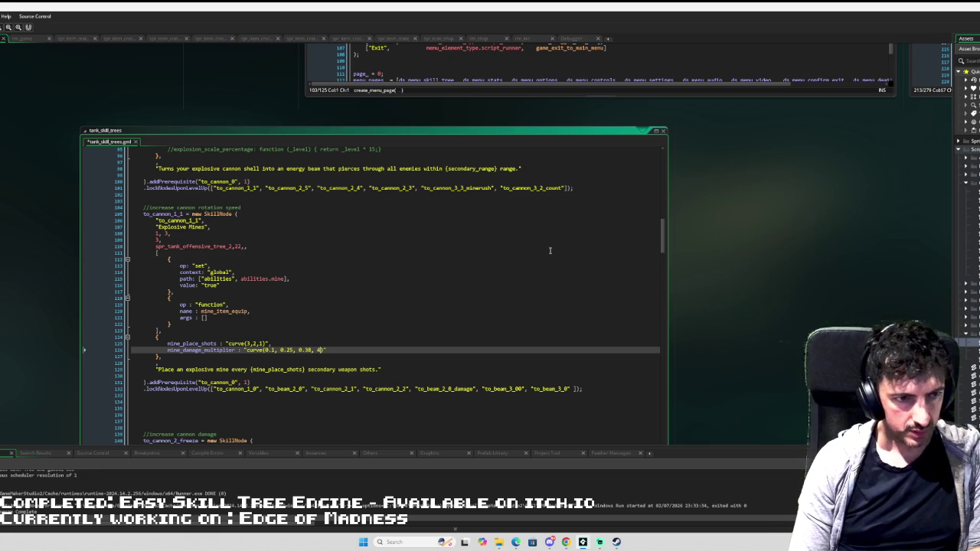
type("5")
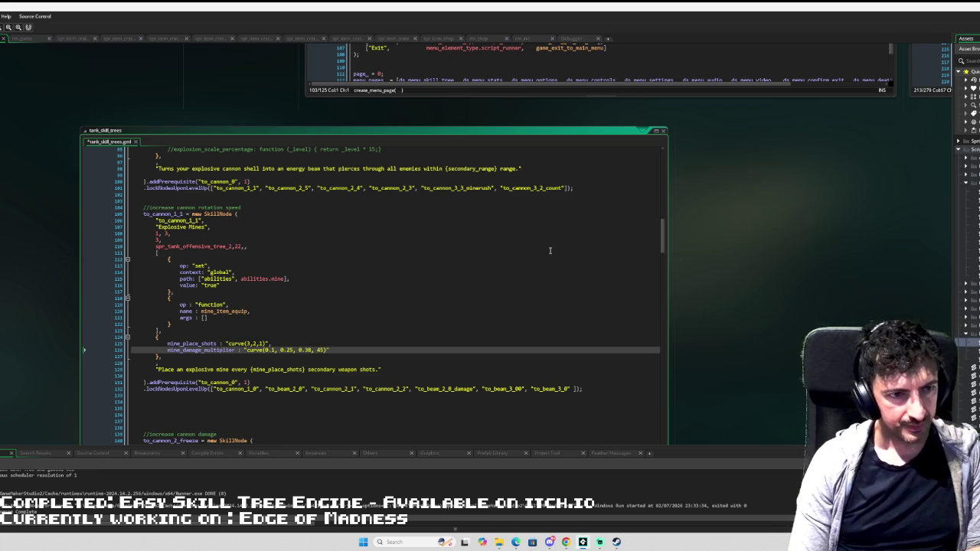
type("0.")
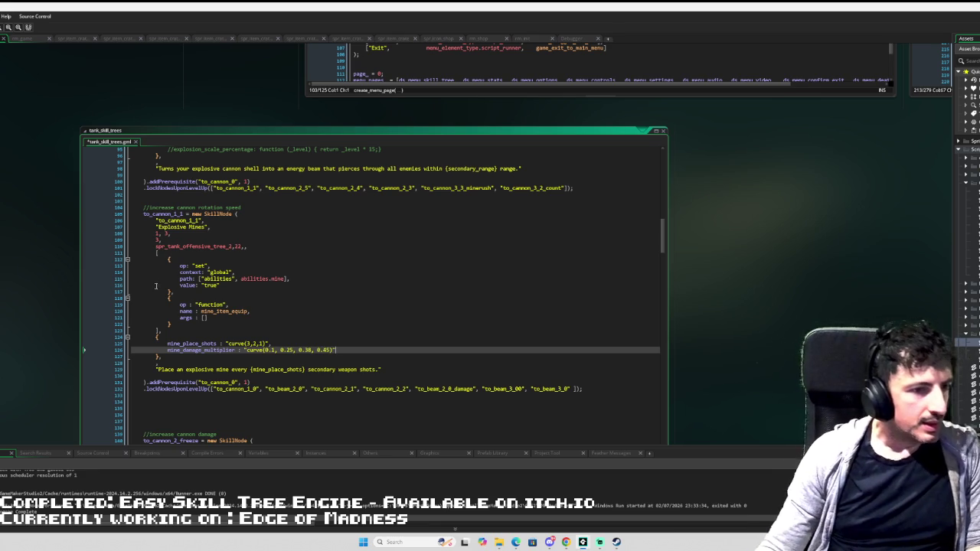
- Open obj_player_tank from the Asset Browser to view its Draw event code
scroll(343, 336, "down", 2)
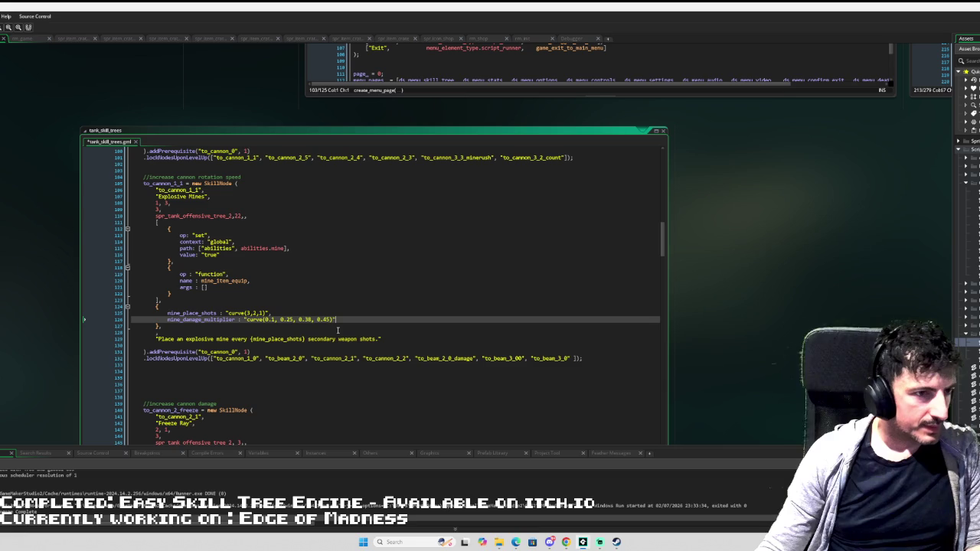
scroll(337, 330, "down", 3)
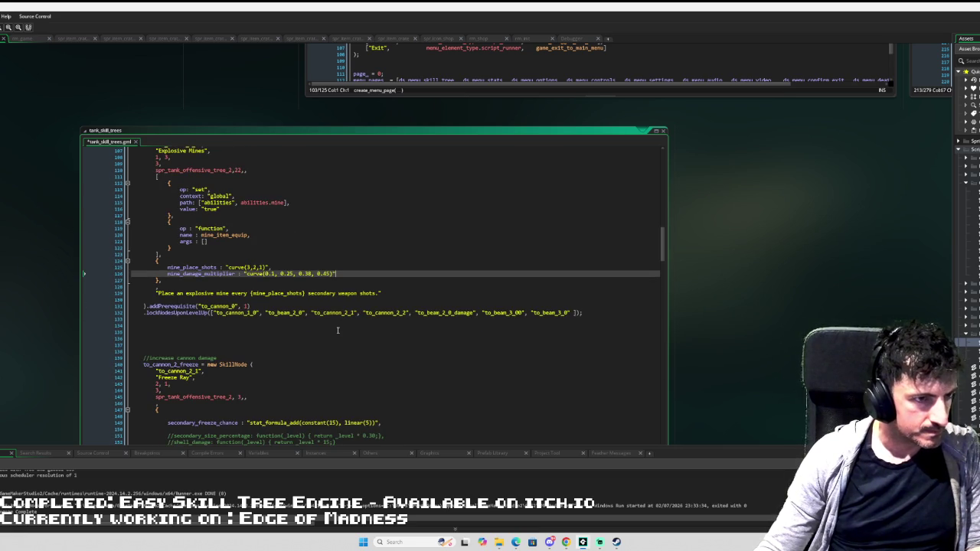
scroll(967, 192, "down", 5)
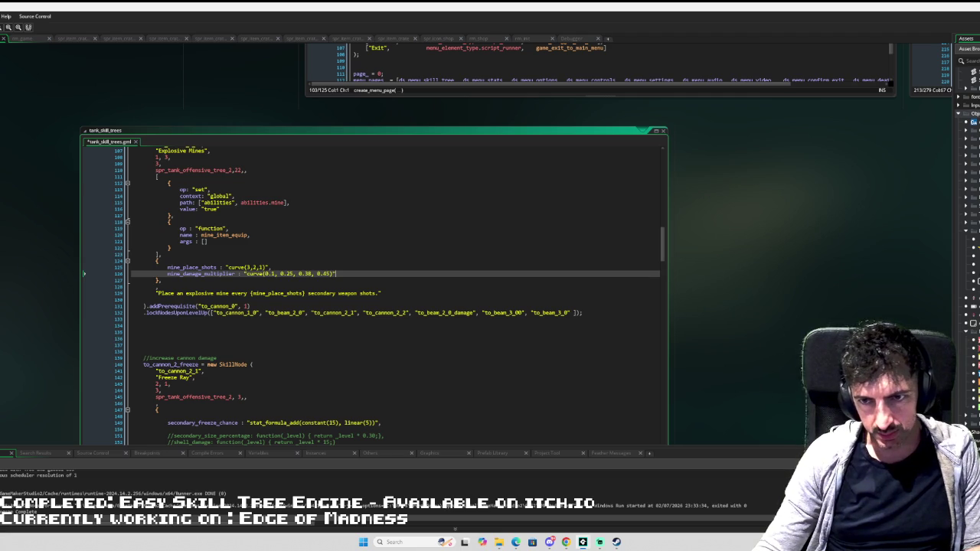
scroll(967, 229, "down", 5)
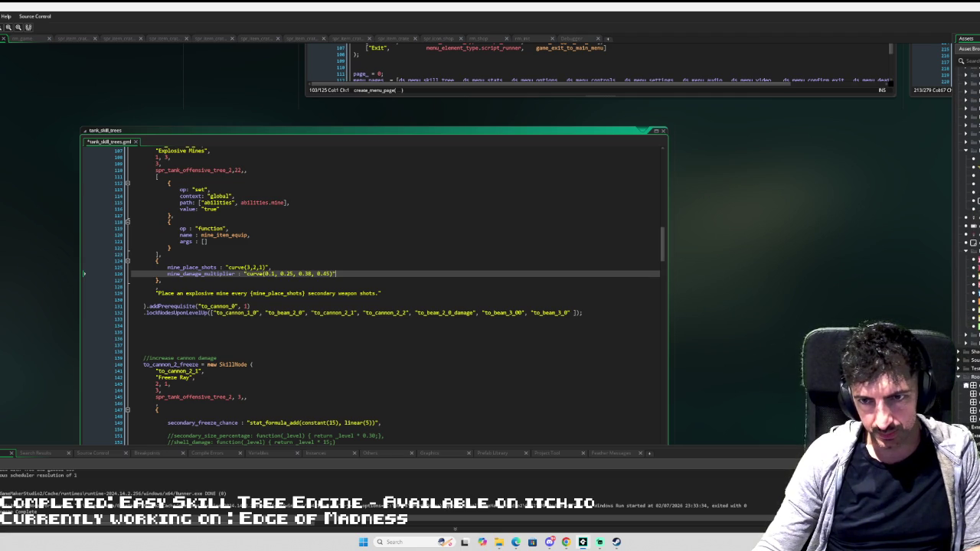
scroll(968, 306, "up", 2)
double_click(971, 287)
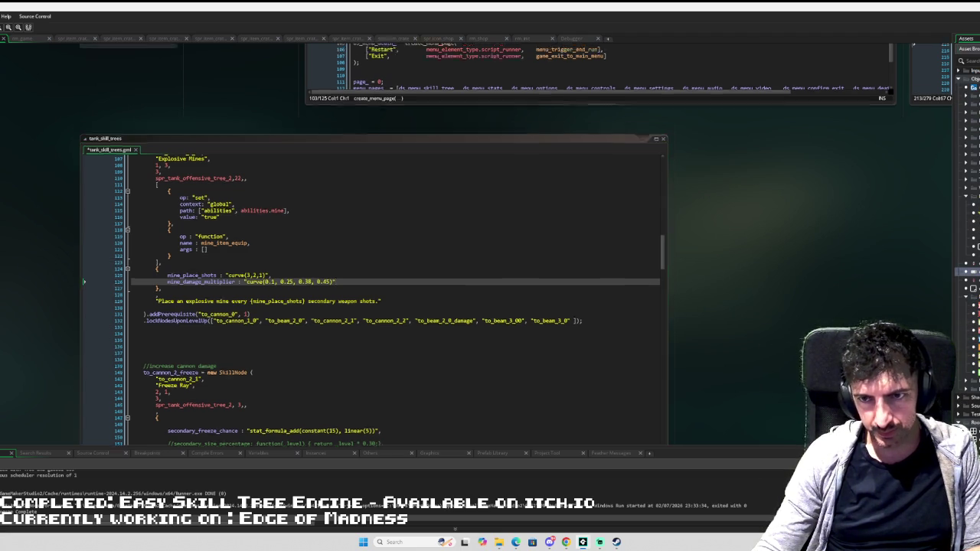
scroll(249, 195, "down", 3)
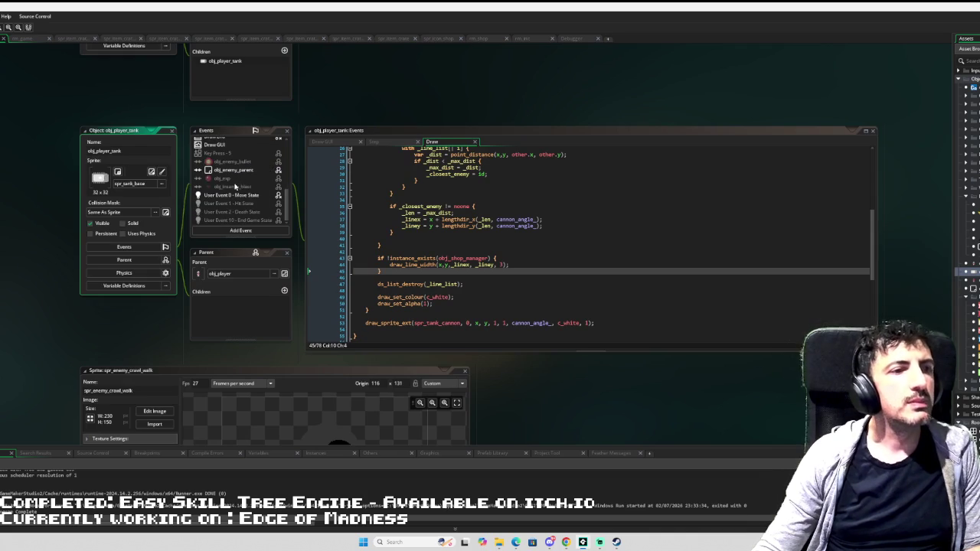
- In obj_player_tank's User Event 0, select the mine's 1.25 strength factor and begin parenthesizing it
left_click(257, 197)
scroll(797, 220, "down", 6)
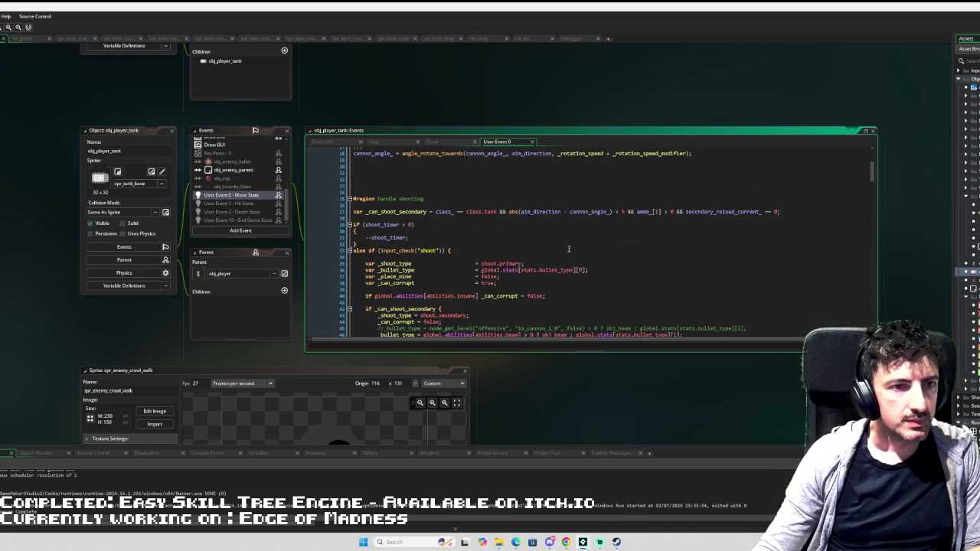
mouse_move(872, 182)
left_mouse_down()
mouse_move(869, 268)
mouse_move(861, 295)
mouse_move(857, 254)
mouse_move(856, 287)
left_mouse_up()
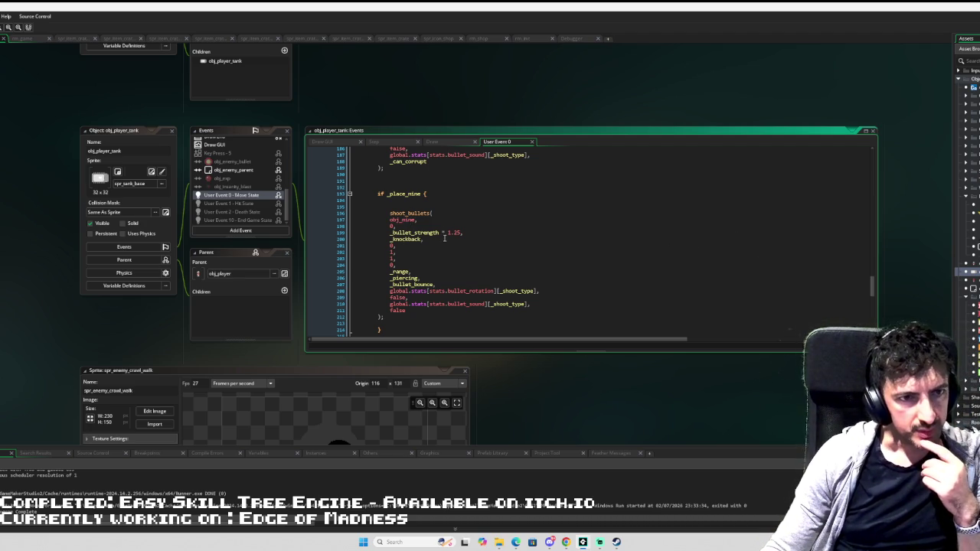
left_click(461, 233)
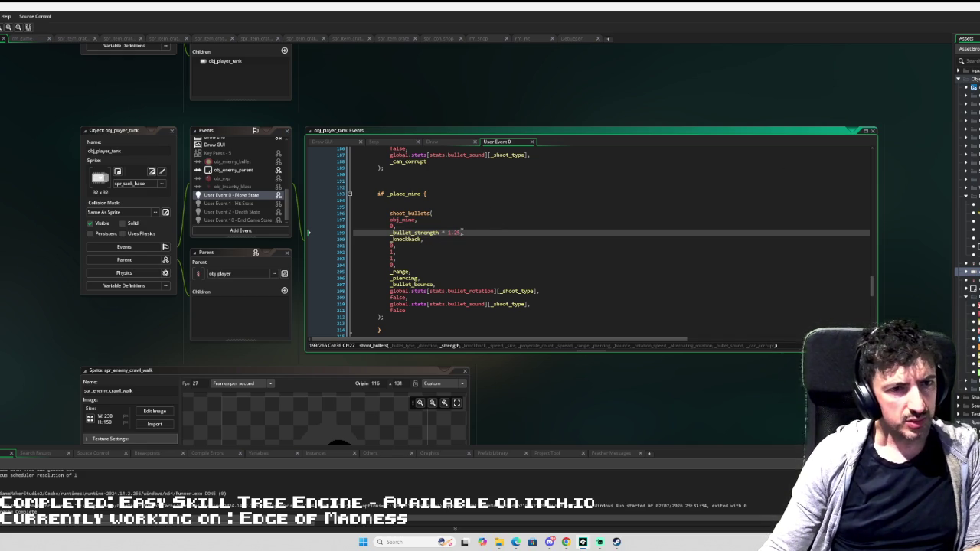
left_click_drag(461, 232, 448, 231)
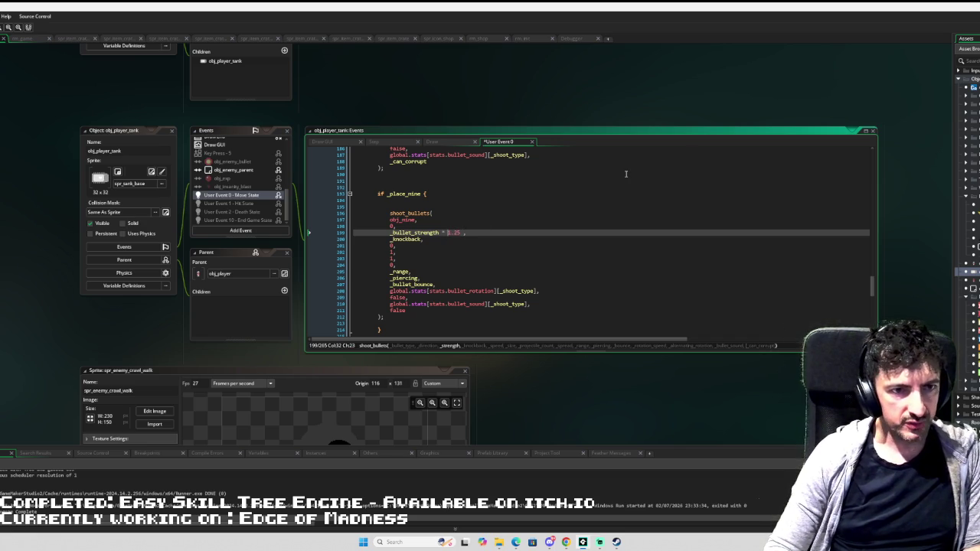
type("(1.25 ")
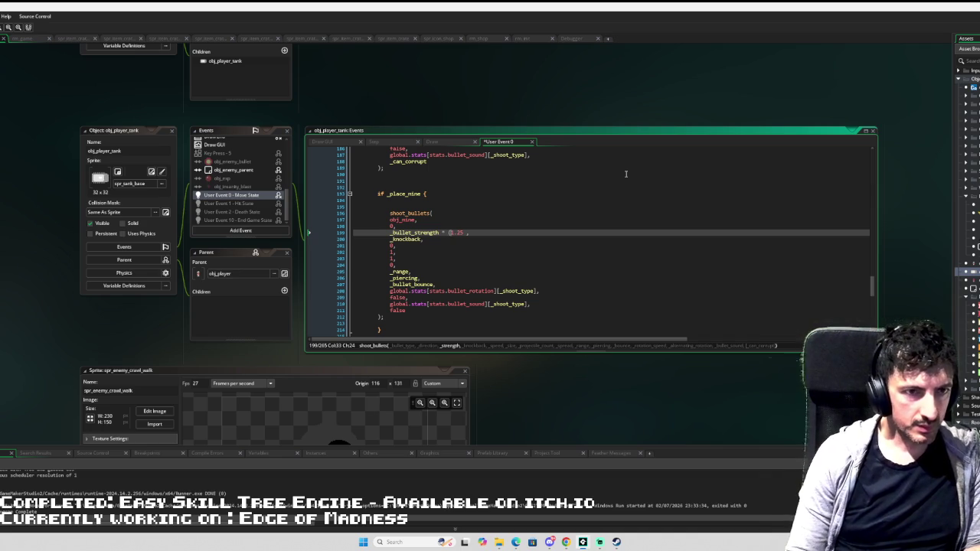
type("* ")
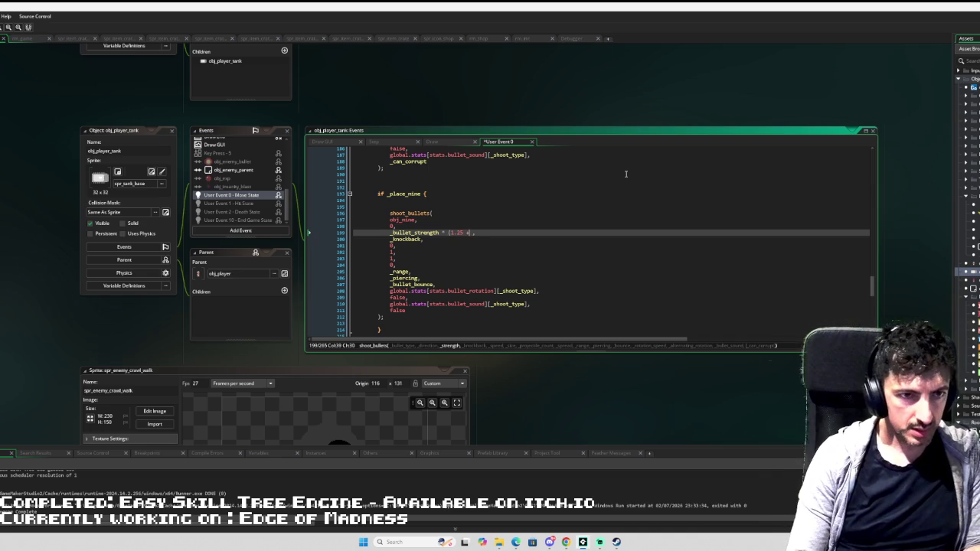
type("str ")
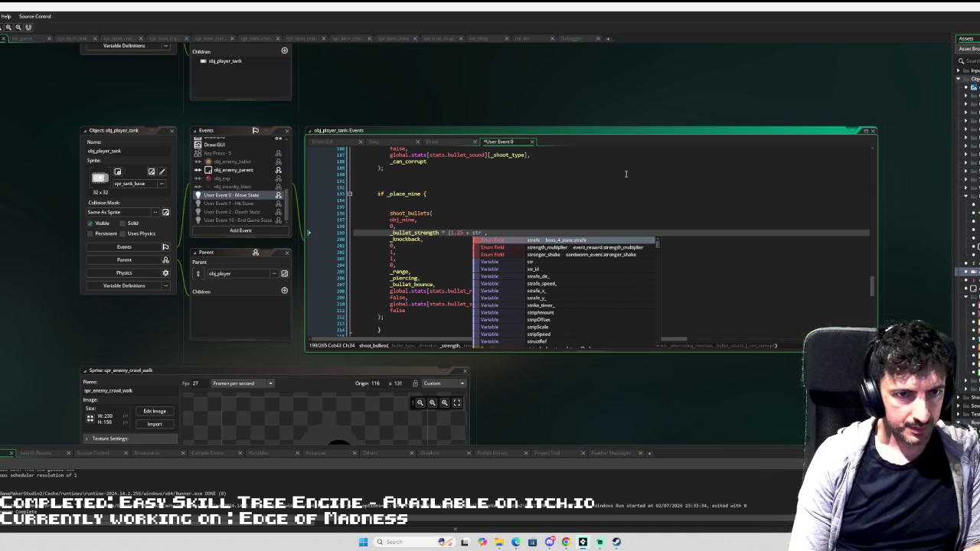
type("in")
- On line 199, multiply _bullet_strength by (1.25 + stat_bonus_get_total("mine_damage_multiplier")) and fix the trailing comma
key("BackSpace")
key("BackSpace")
key("BackSpace")
type("at_bo")
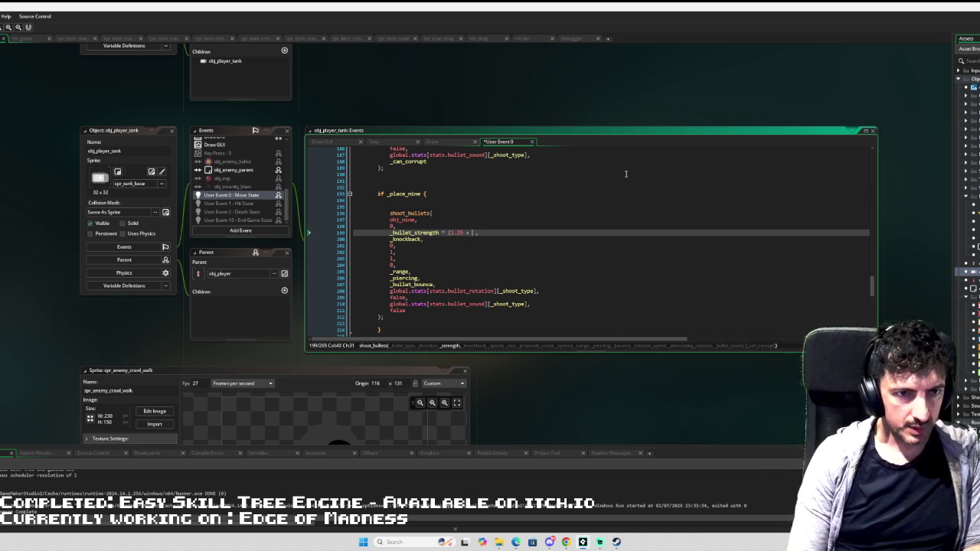
type("n")
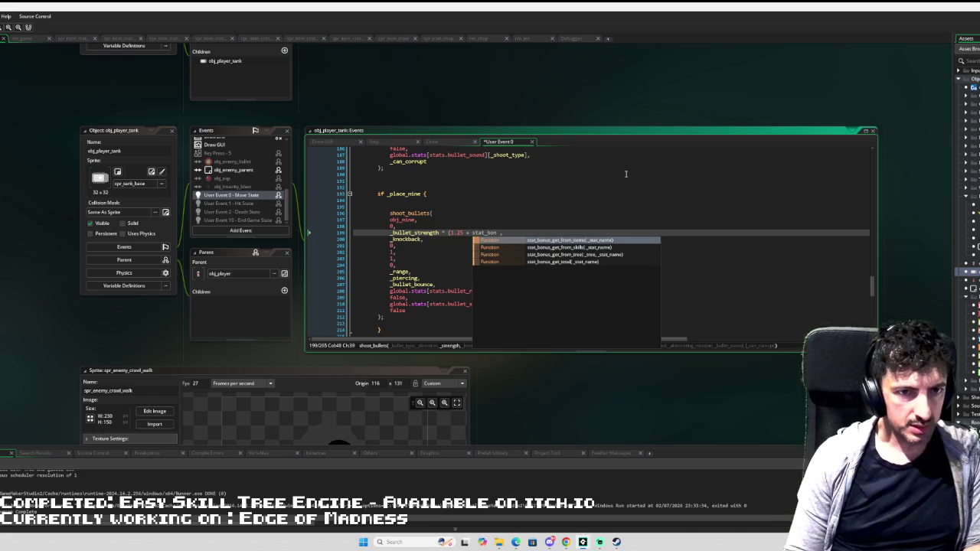
key("Down")
key("Down")
key("Down")
key("Return")
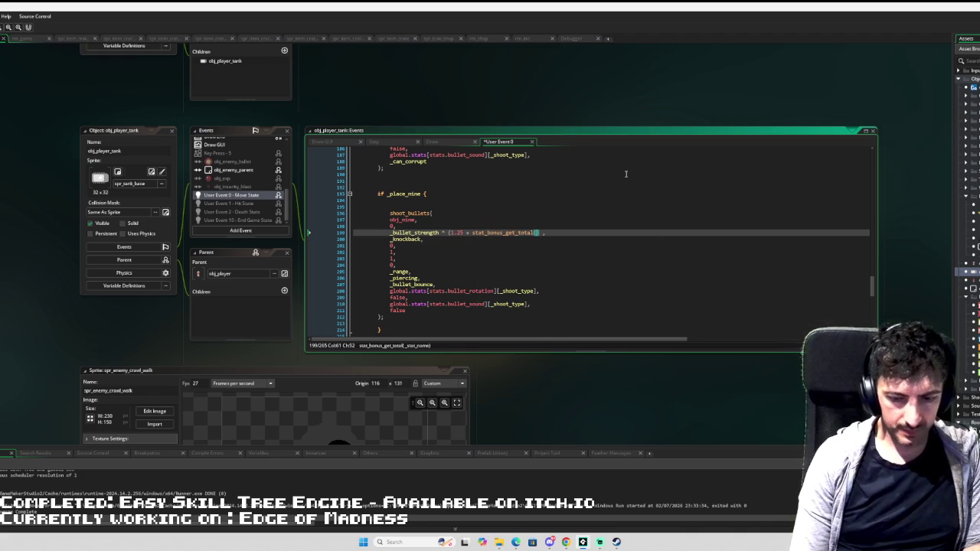
key("BackSpace")
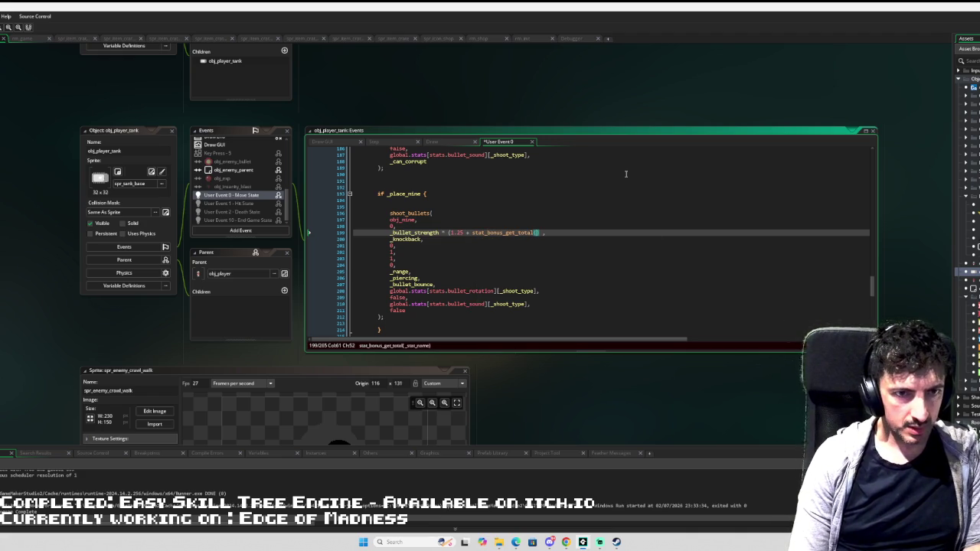
type("(mine_dama")
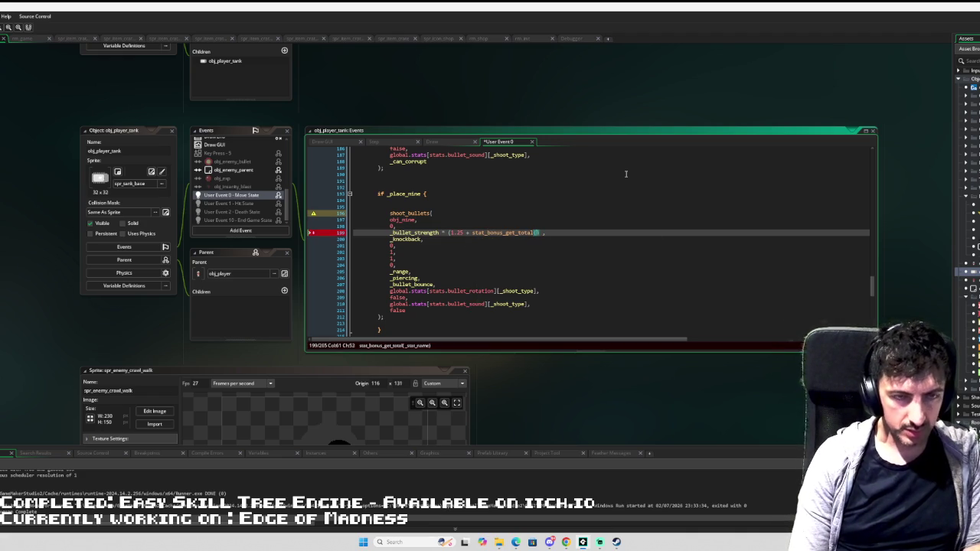
key("Return")
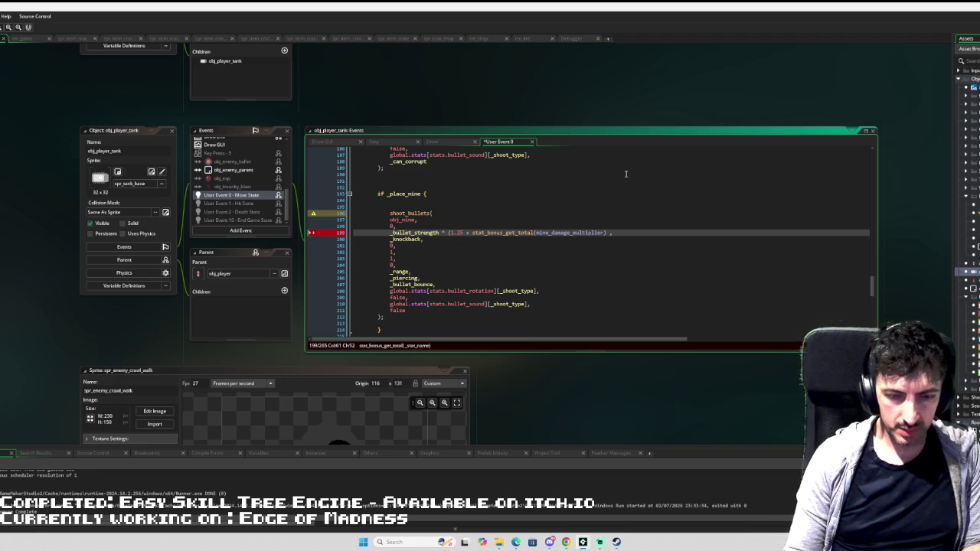
type("\"")
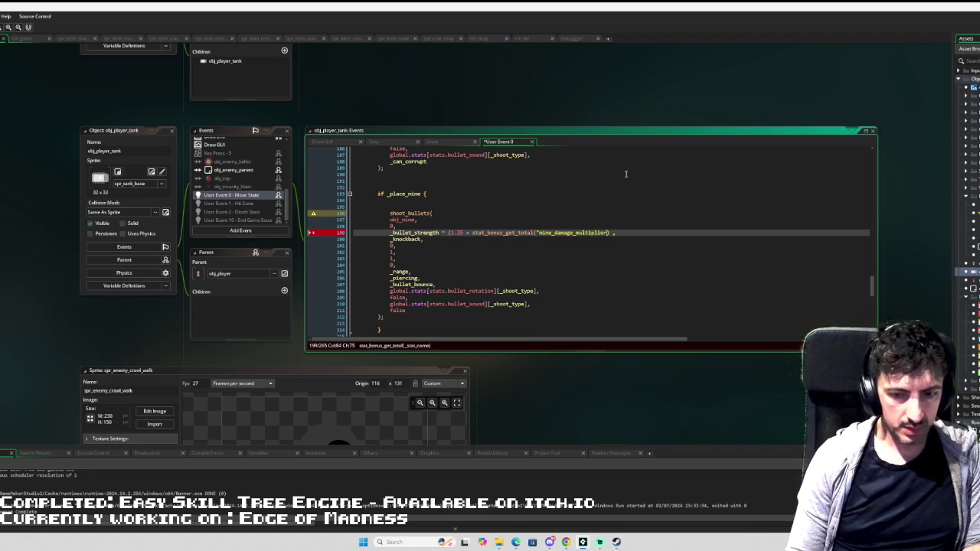
type("\")")
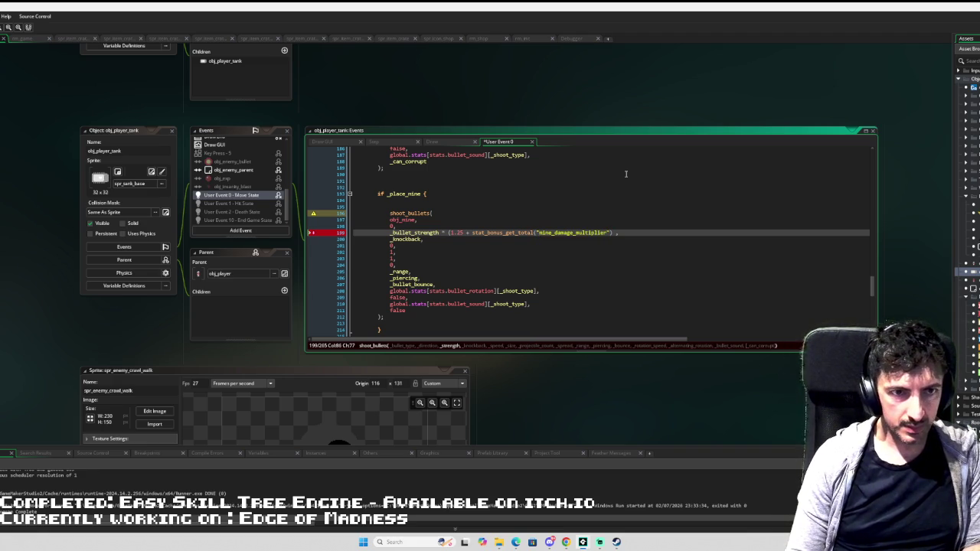
type(")")
key("Delete")
key("Delete")
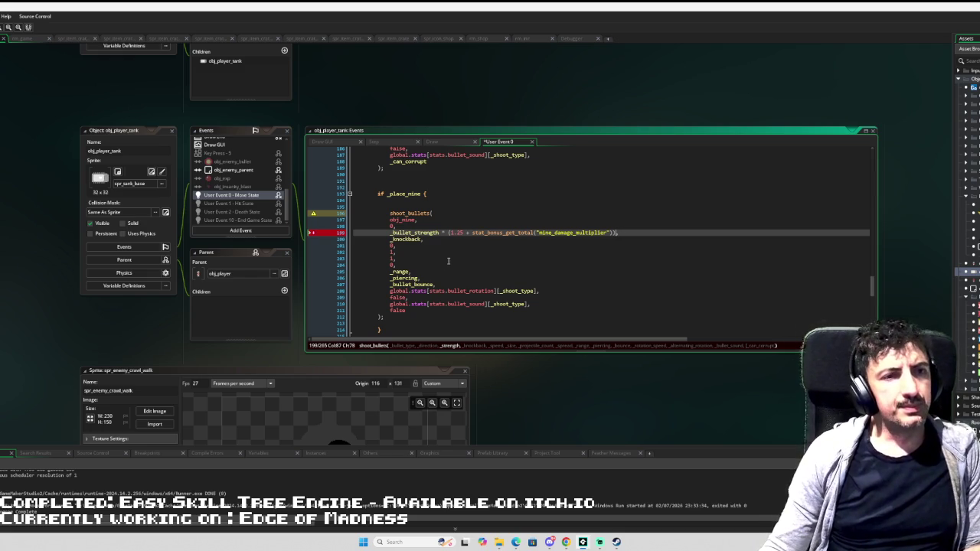
type(",")
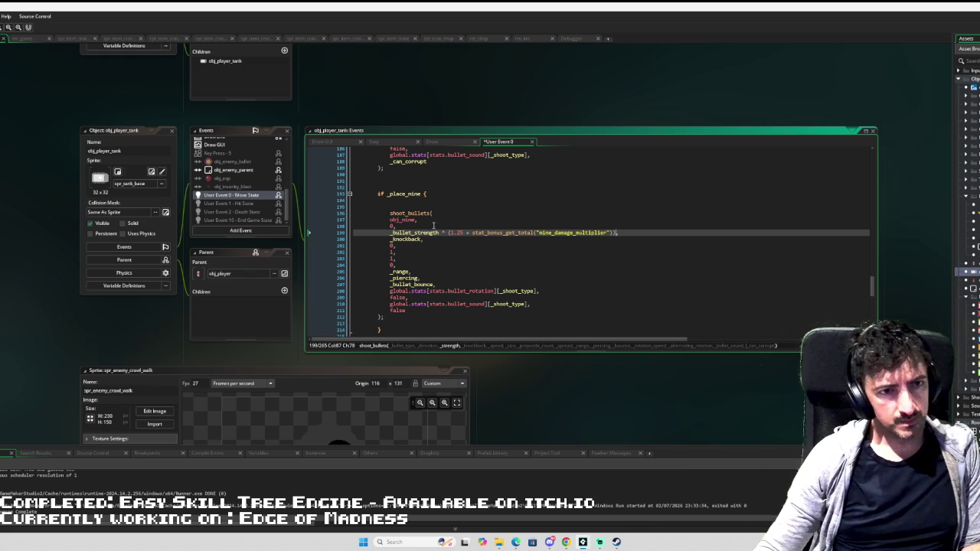
type(",")
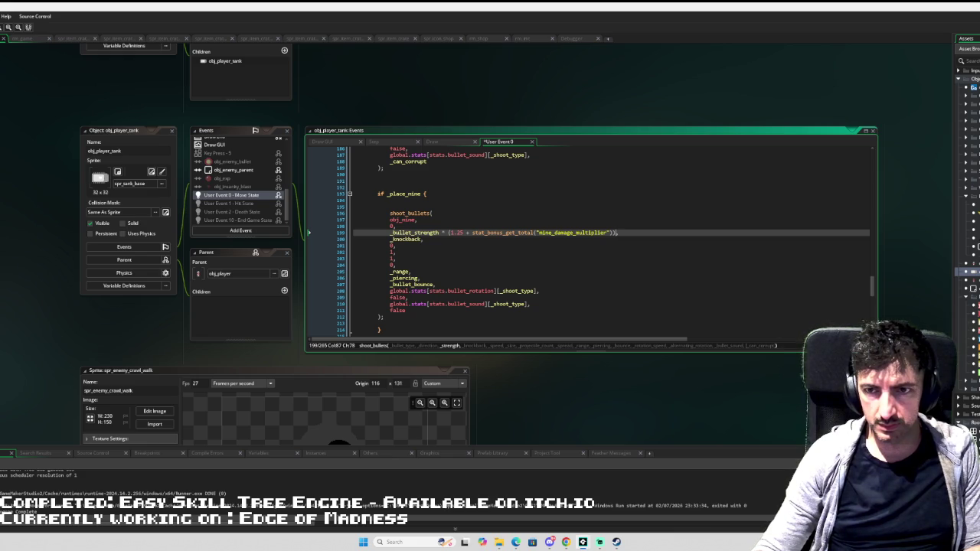
key("BackSpace")
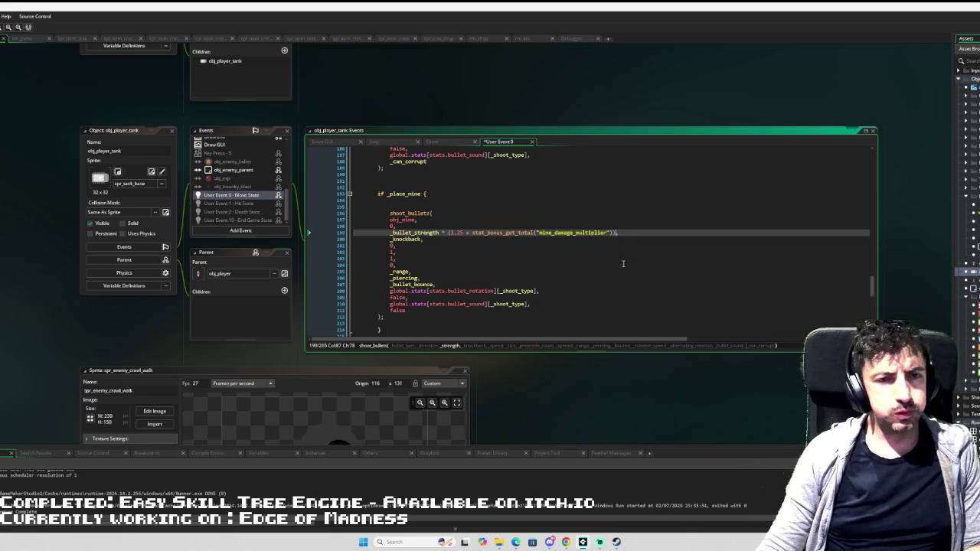
scroll(615, 264, "down", 3)
scroll(614, 268, "up", 5)
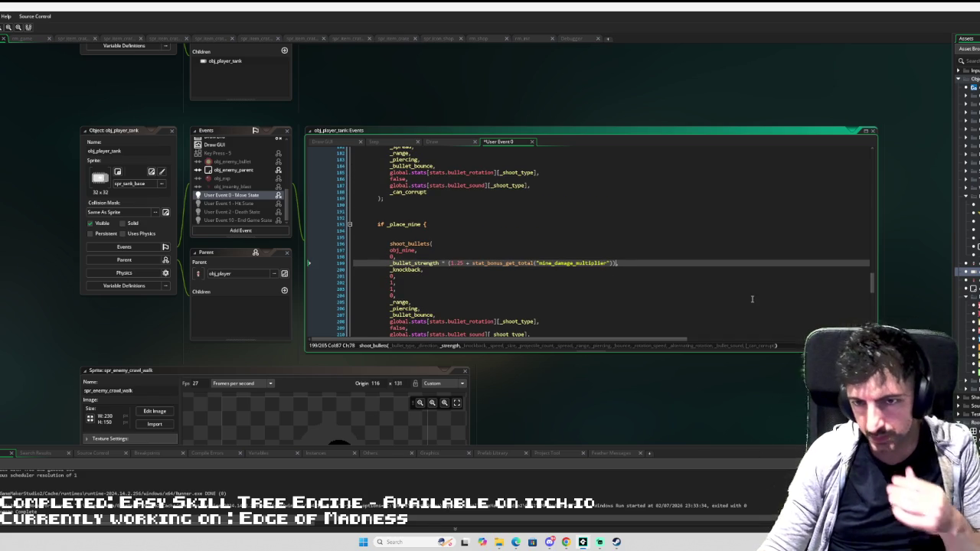
type(",")
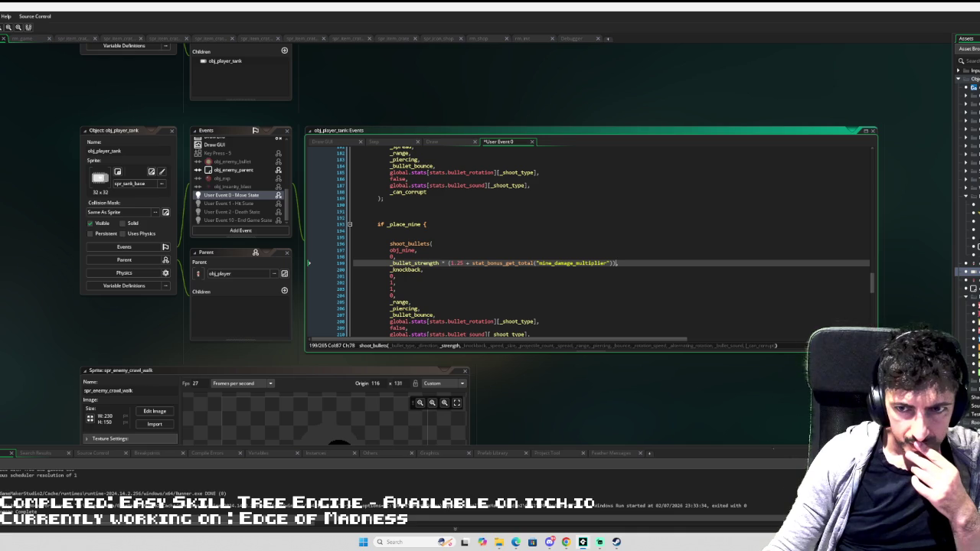
scroll(969, 306, "up", 5)
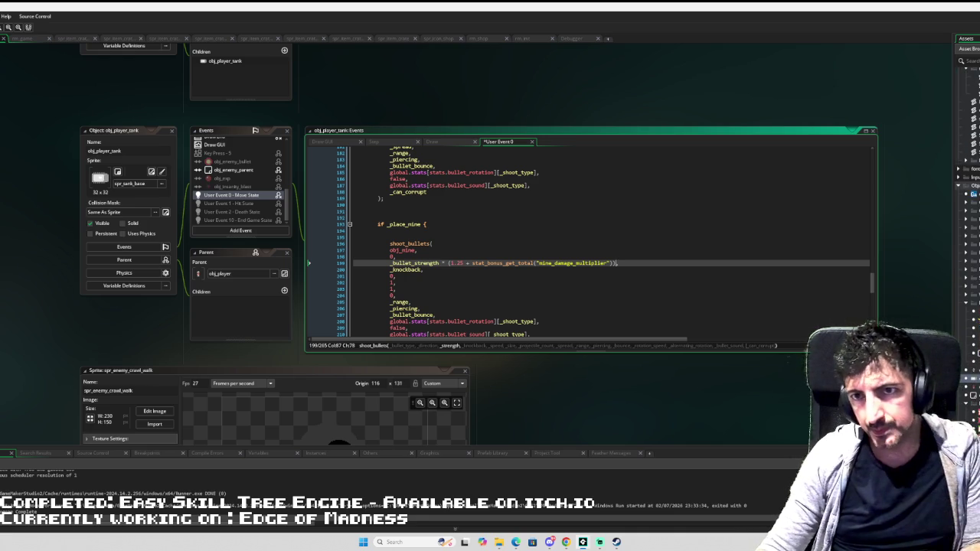
- In tank_skill_trees, end the Explosive Mines description string and continue it with " + on a new line
double_click(968, 168)
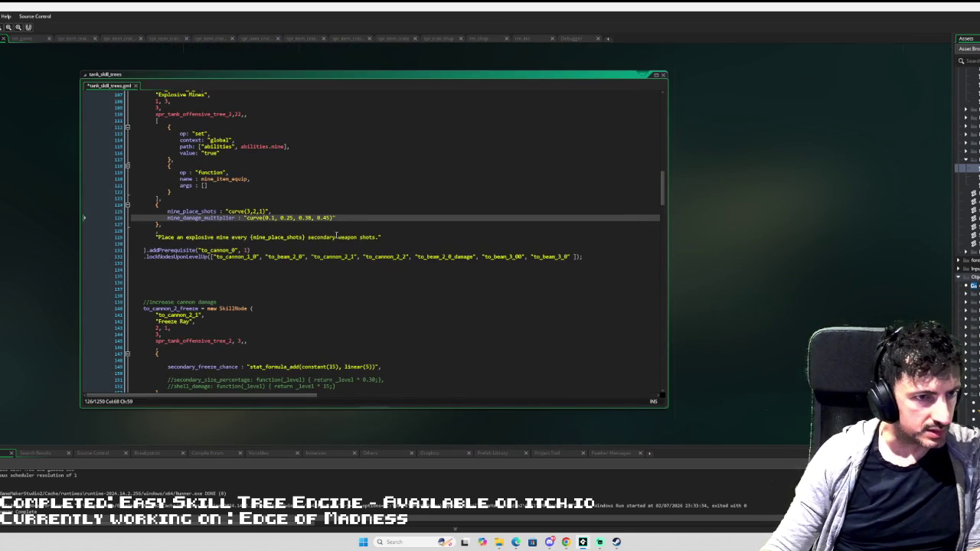
left_click(376, 235)
type("shots. ")
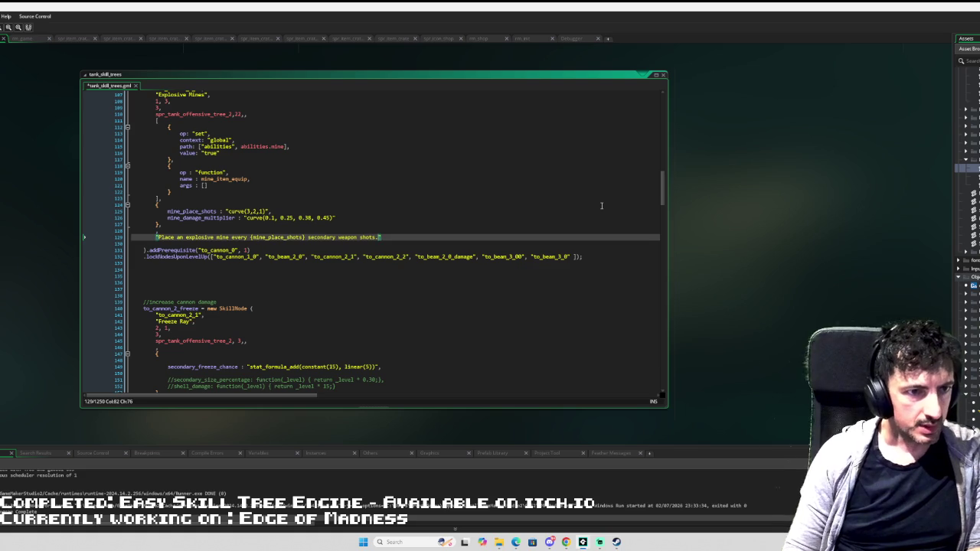
type("Mine")
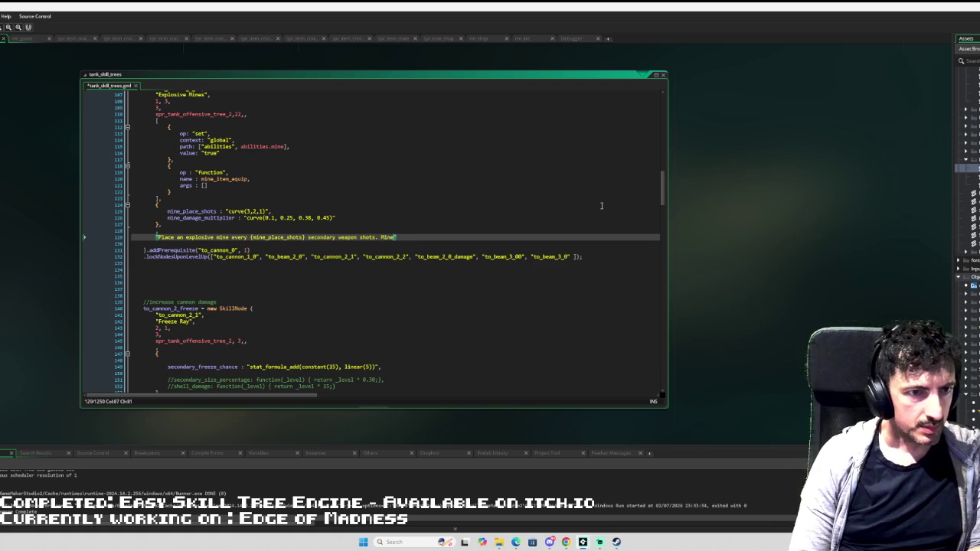
key("BackSpace")
key("BackSpace")
key("BackSpace")
key("BackSpace")
type("\" ")
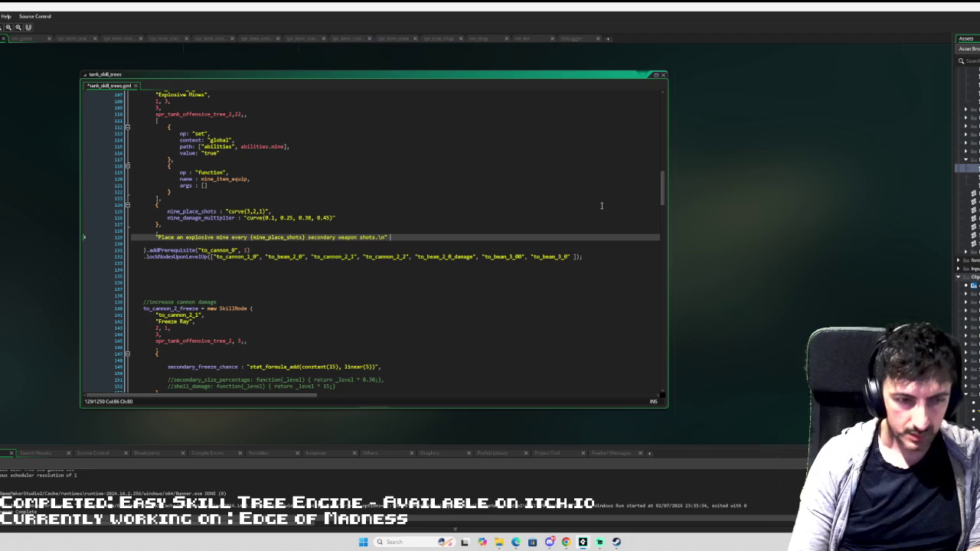
type("+")
key("Return")
- Add the second line "Mine damage is increased by {mine_damage_multiplier}%" to the description
type("\"Mi")
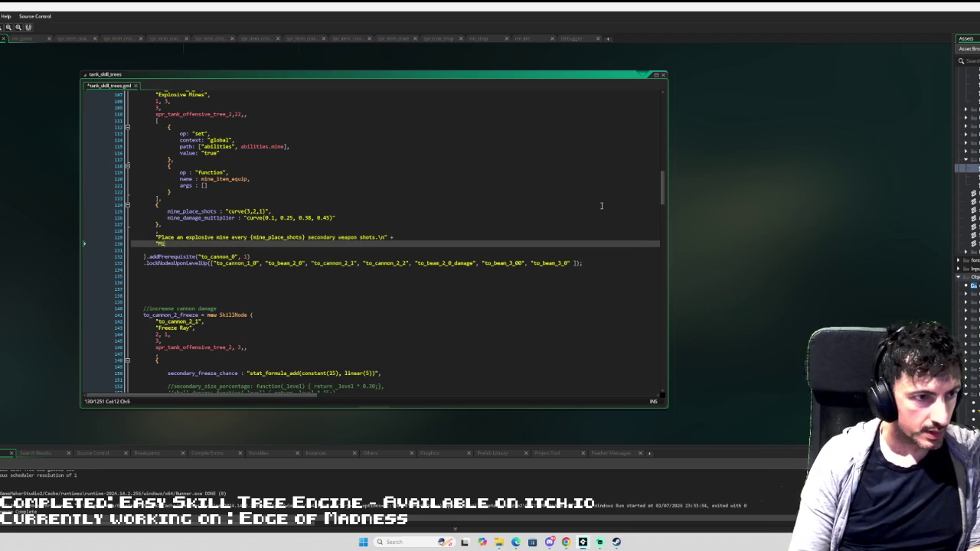
type("ne damage is increased by {")
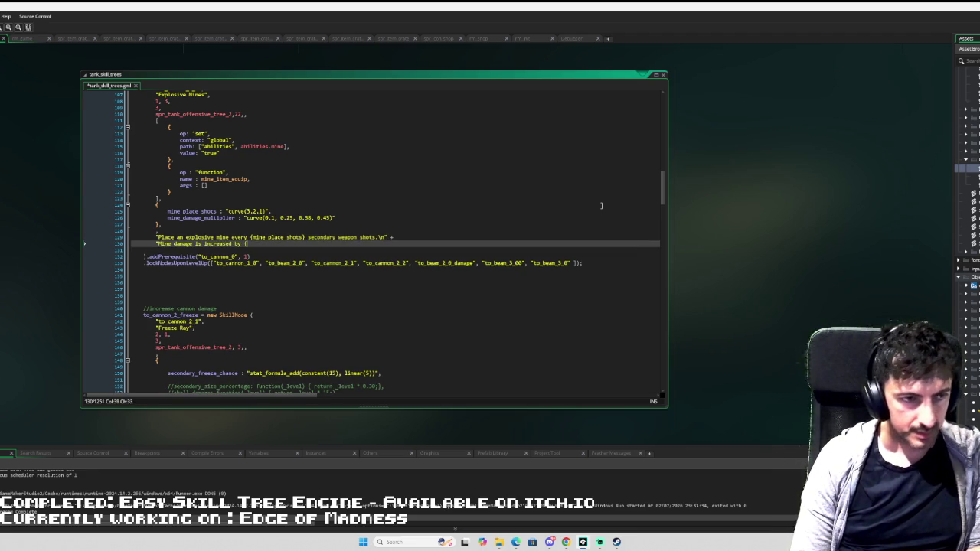
type("}")
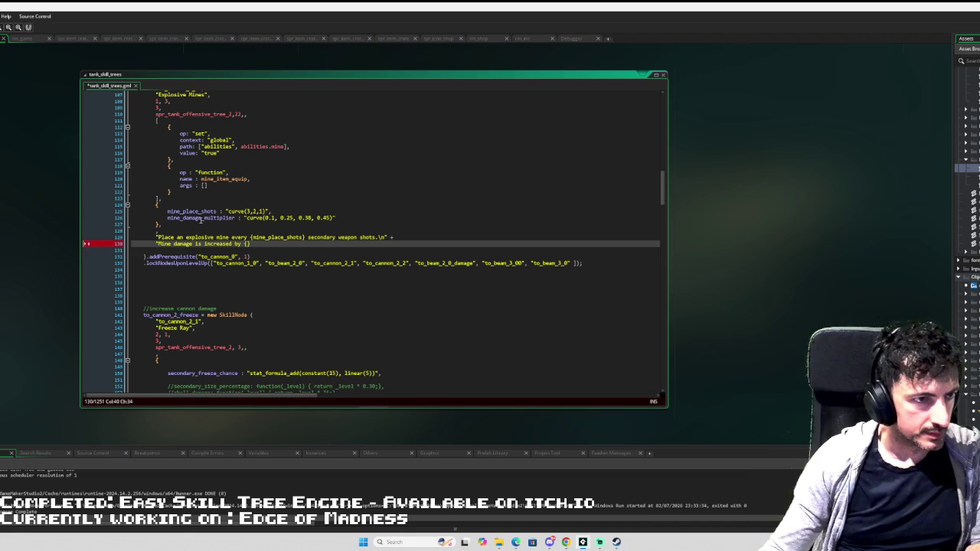
double_click(201, 218)
key("ctrl+c")
left_click(247, 243)
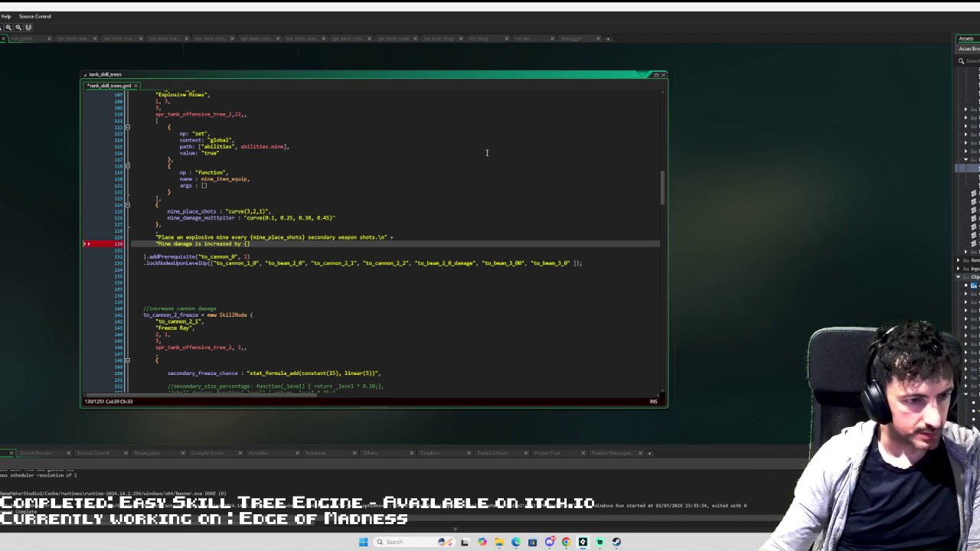
type("\"+")
key("ctrl+v")
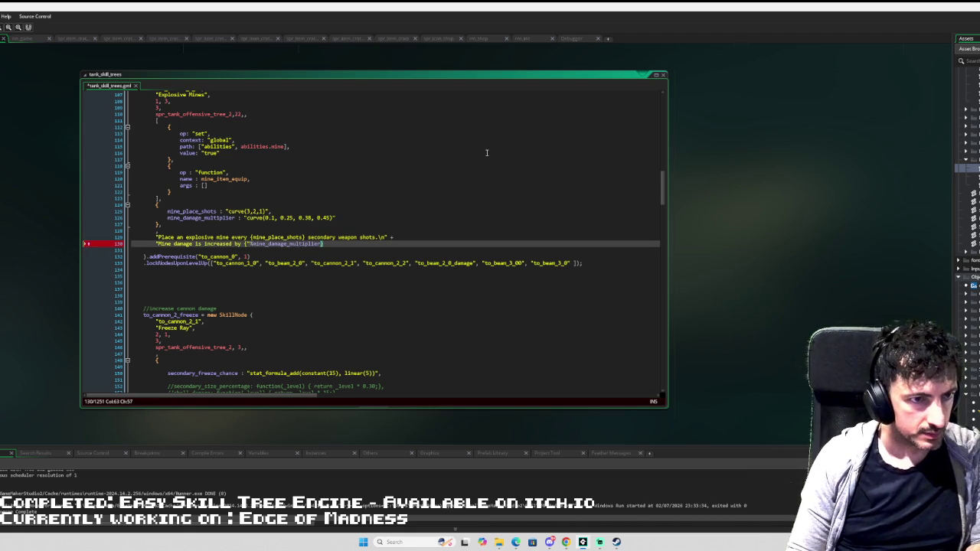
type("\"")
type("%")
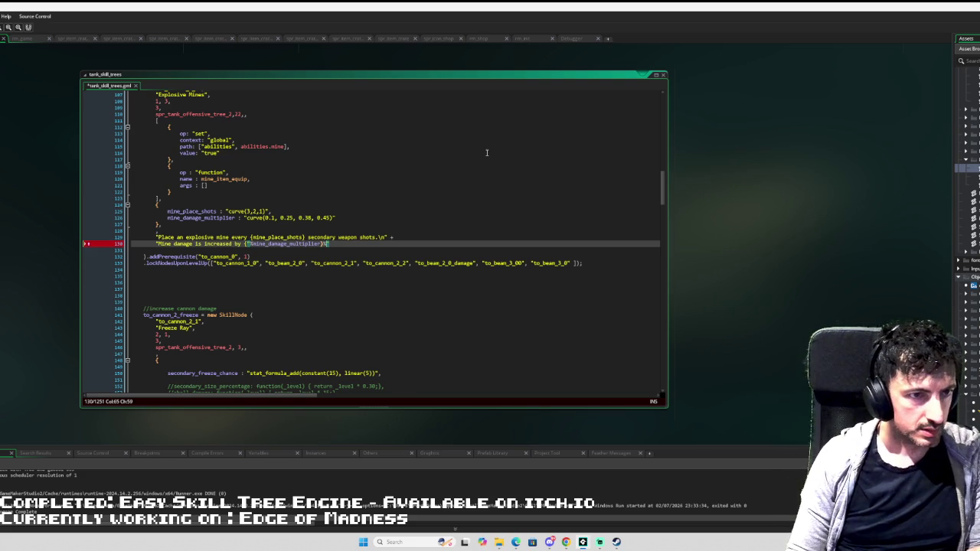
key("BackSpace")
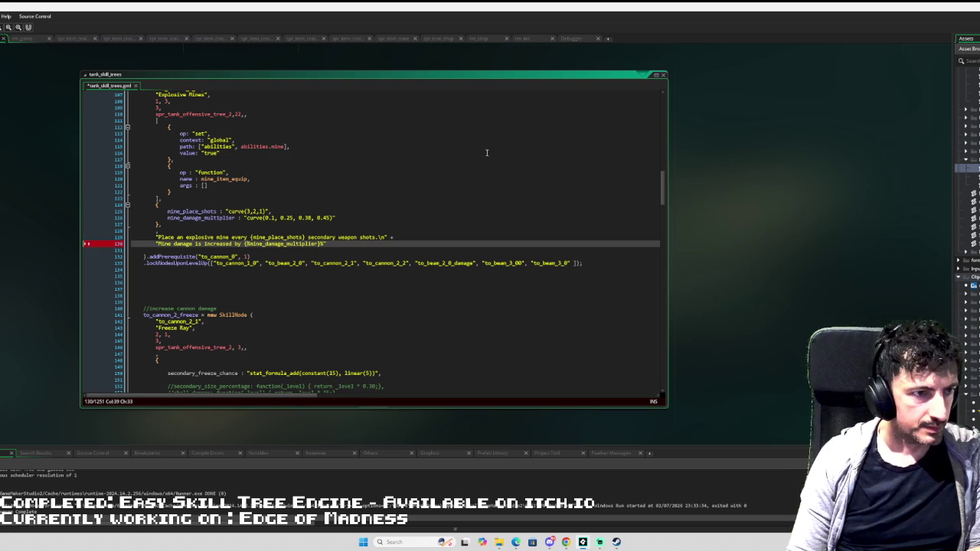
key("End")
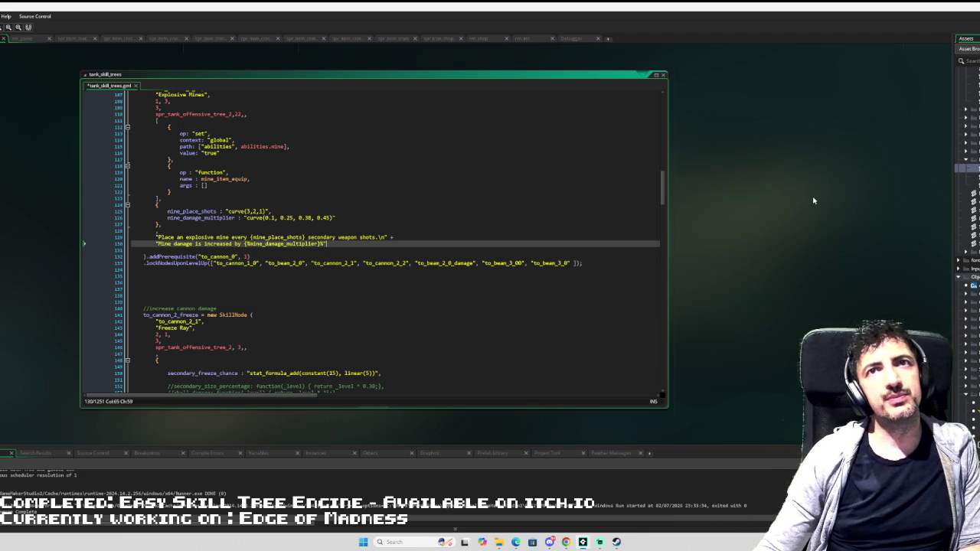
- Open the event_scripts script and locate the elite-enemy check on line 97
scroll(967, 230, "up", 5)
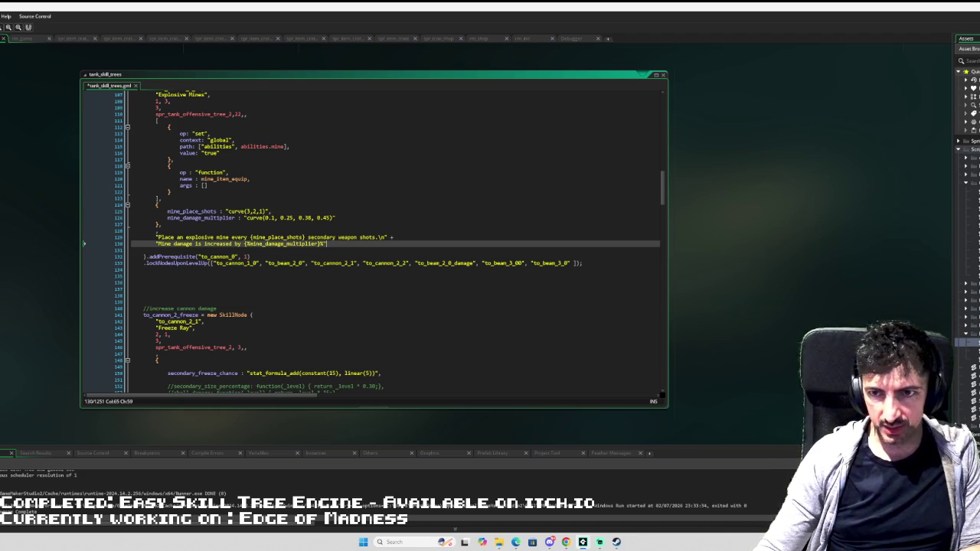
left_click(968, 177)
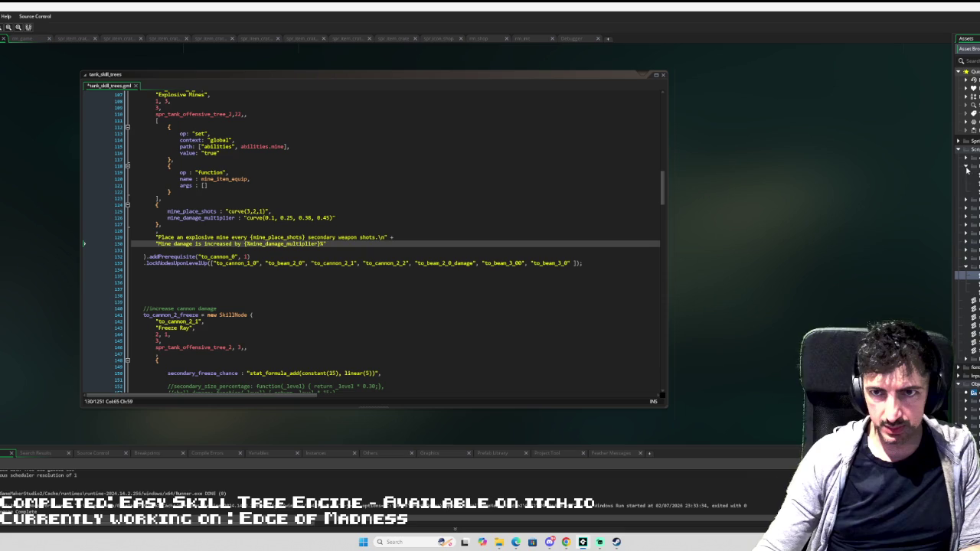
left_click(970, 168)
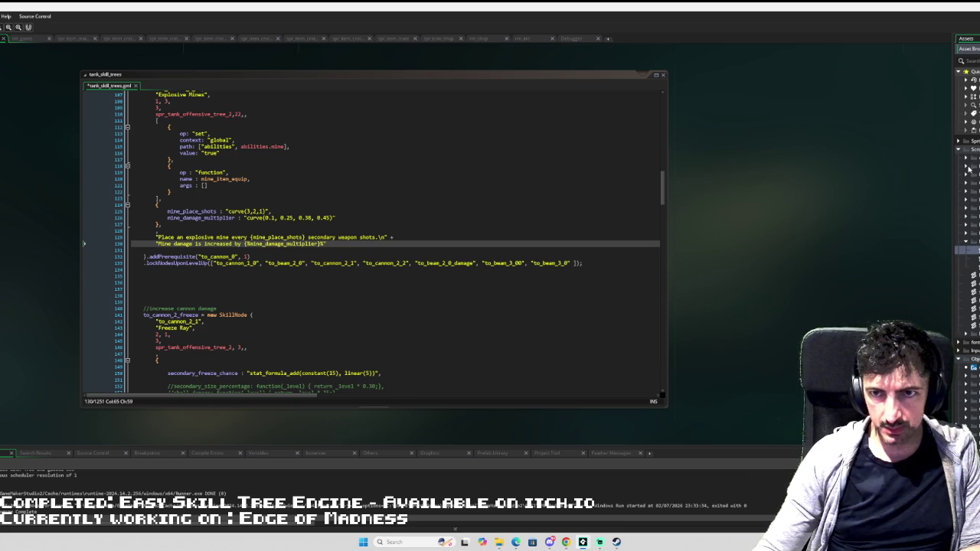
left_click(966, 186)
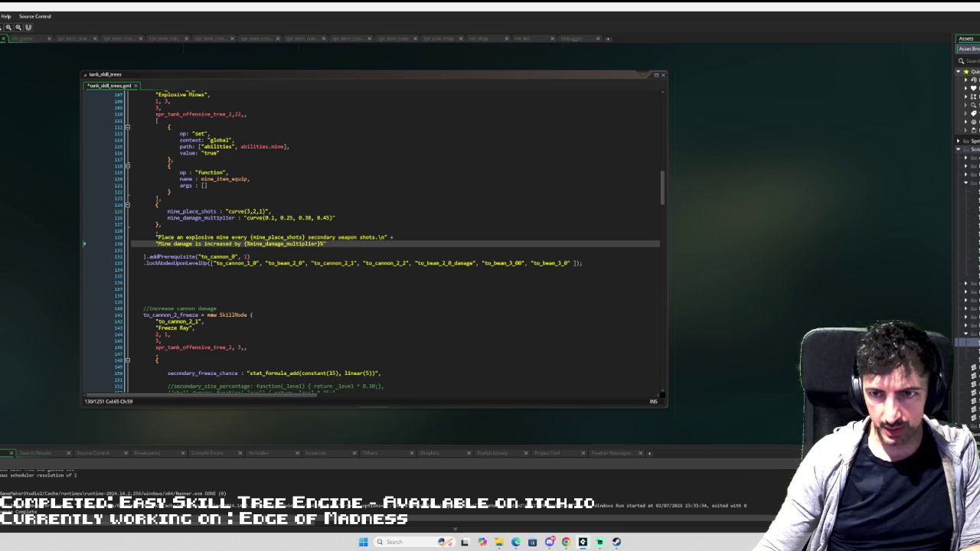
double_click(966, 259)
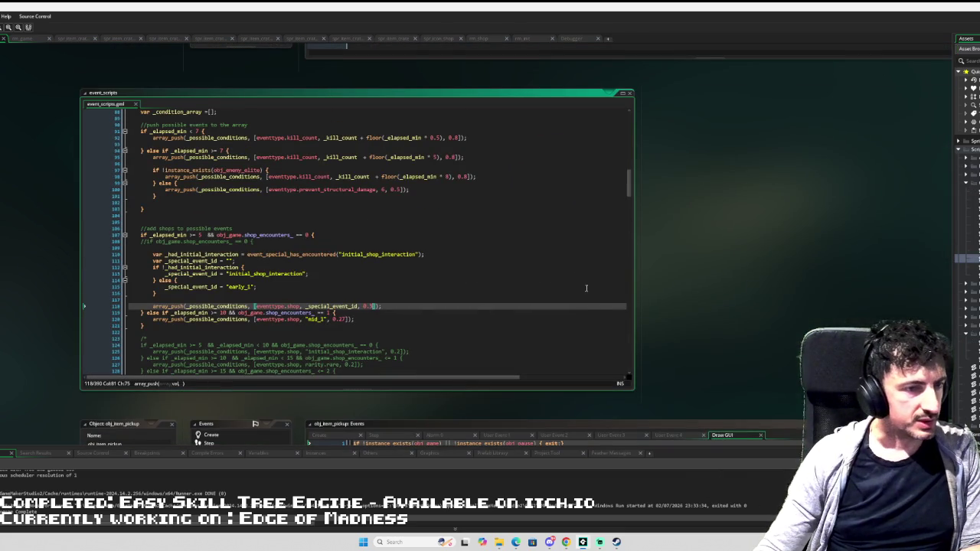
scroll(337, 257, "up", 9)
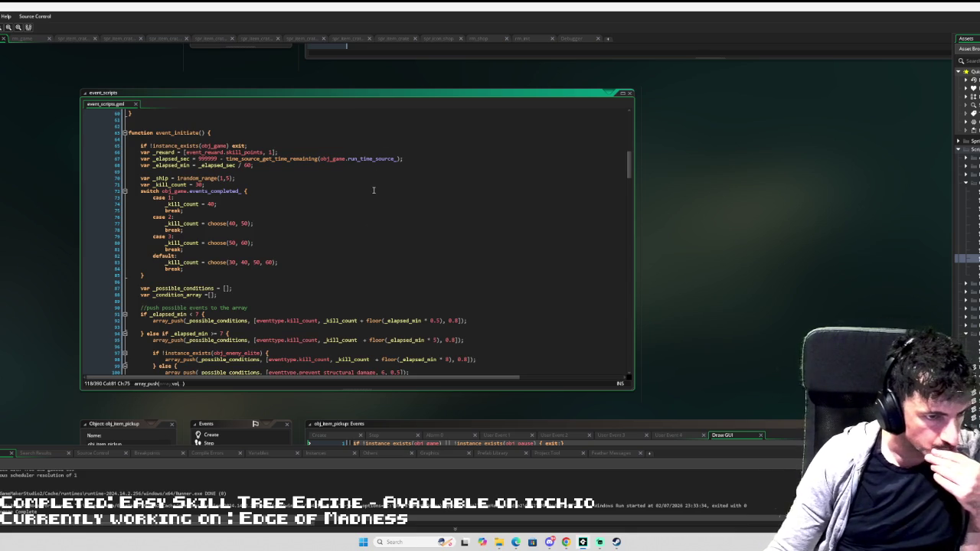
scroll(373, 191, "down", 2)
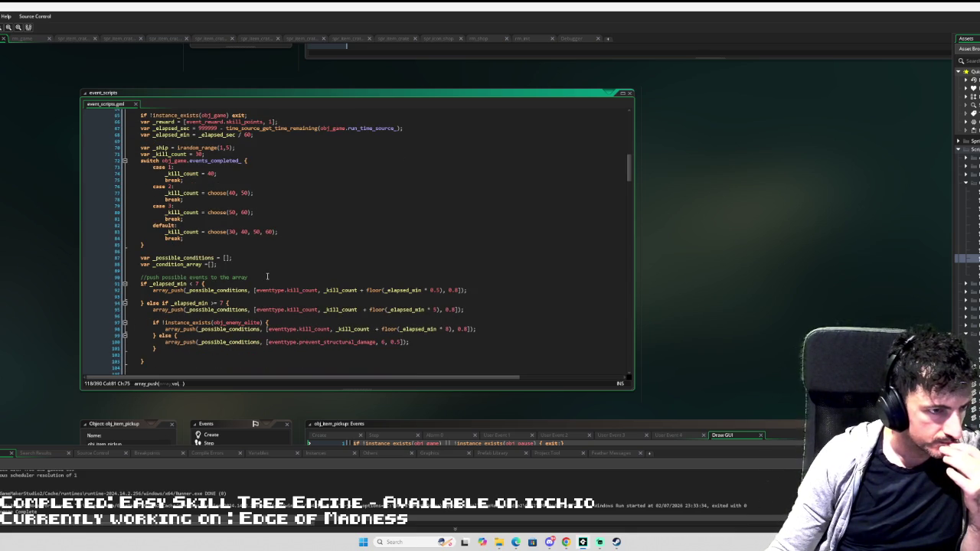
scroll(266, 306, "down", 1)
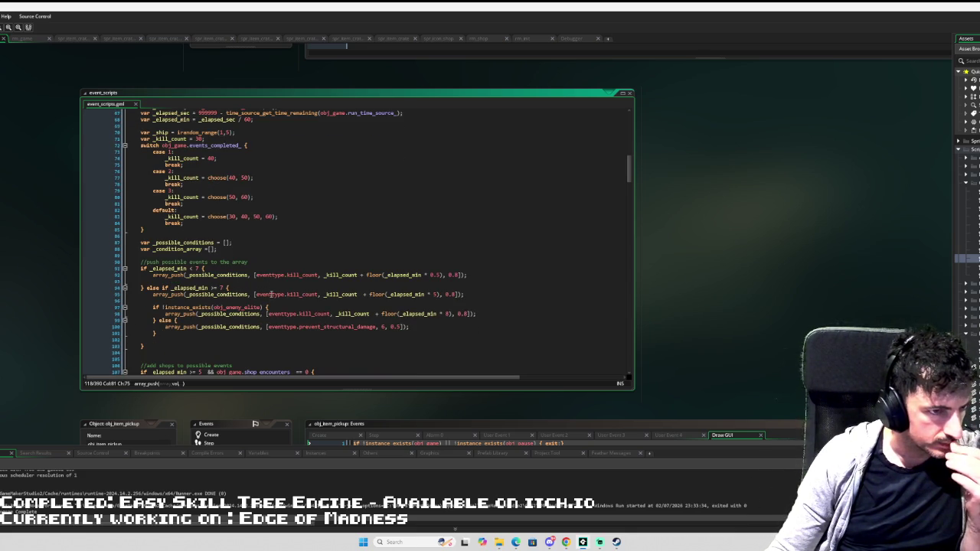
scroll(271, 294, "down", 1)
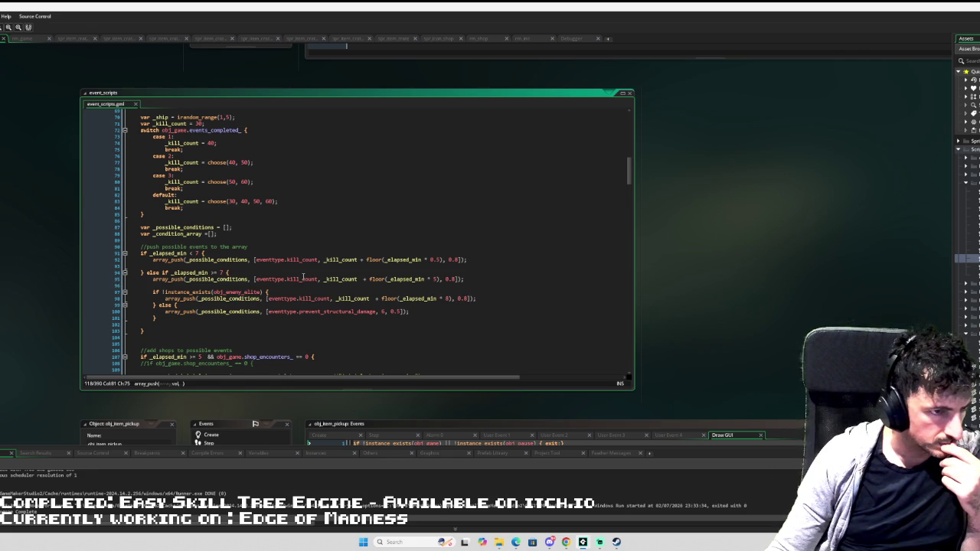
scroll(303, 277, "down", 1)
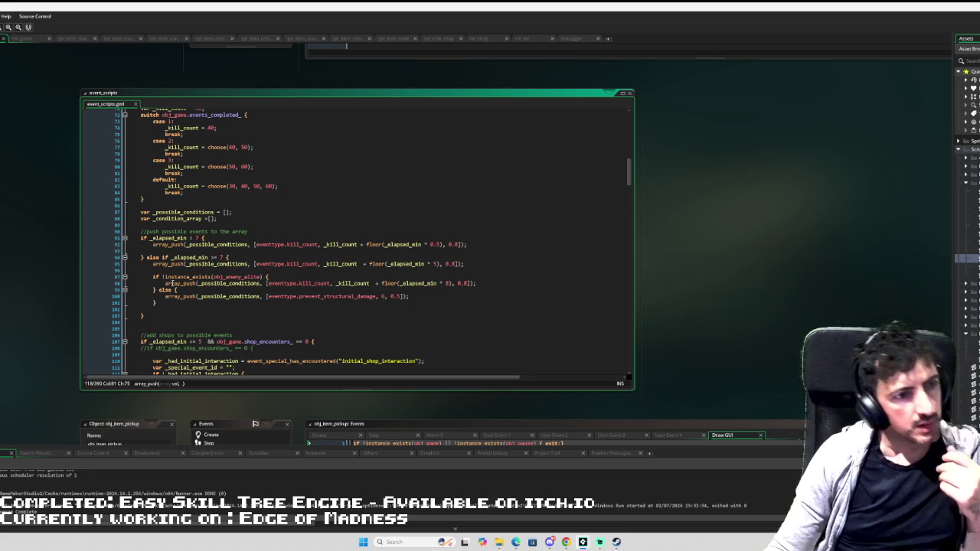
scroll(148, 284, "up", 2)
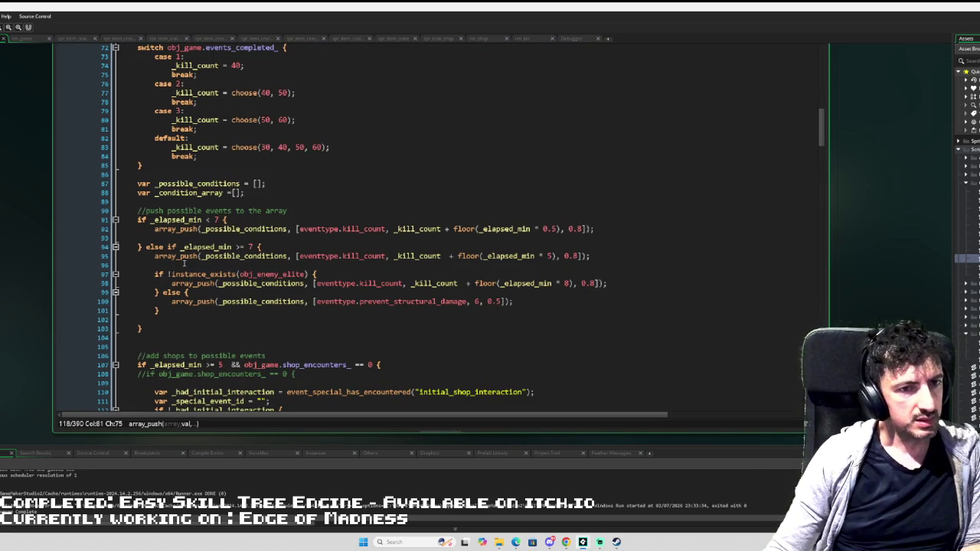
- Delete the '!' before instance_exists(obj_enemy_elite) on line 97
left_click(171, 274)
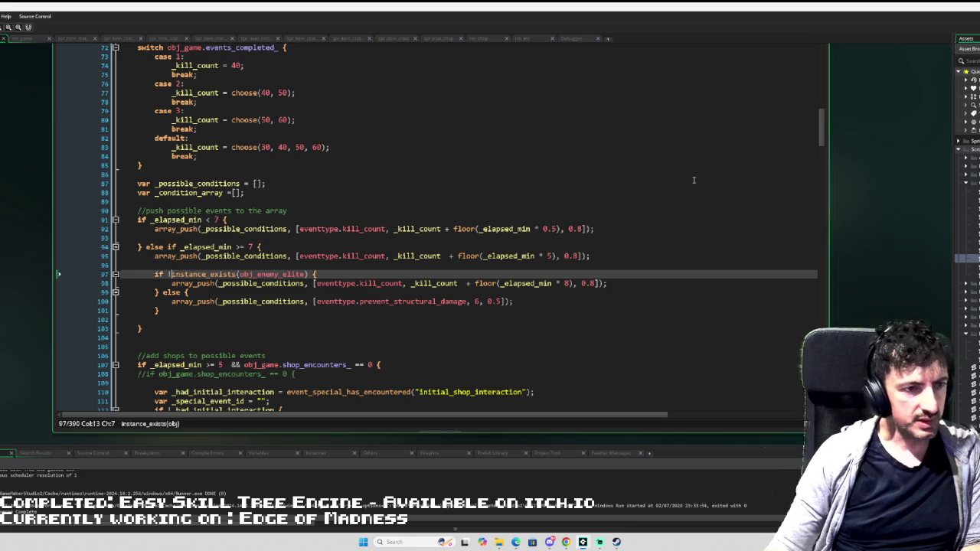
key("BackSpace")
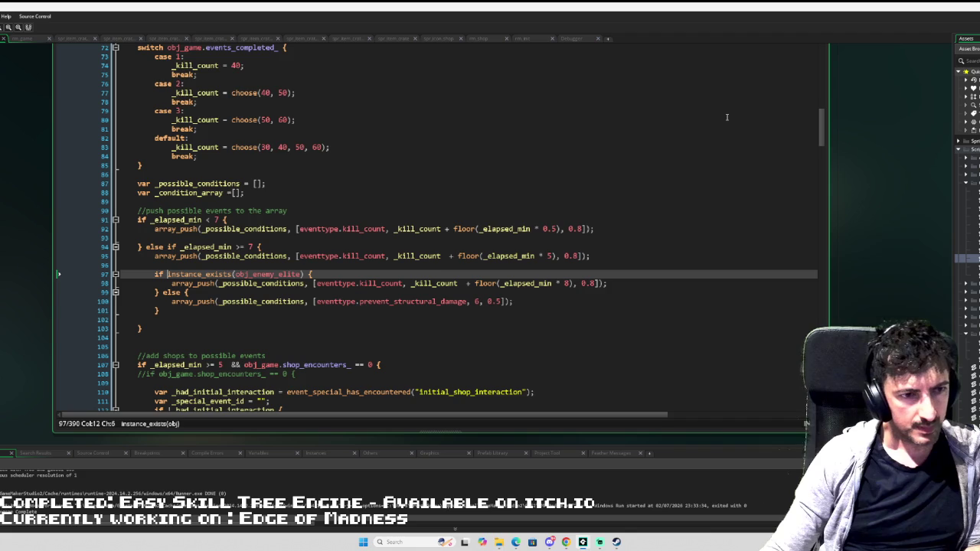
scroll(567, 190, "down", 2)
scroll(557, 176, "down", 2)
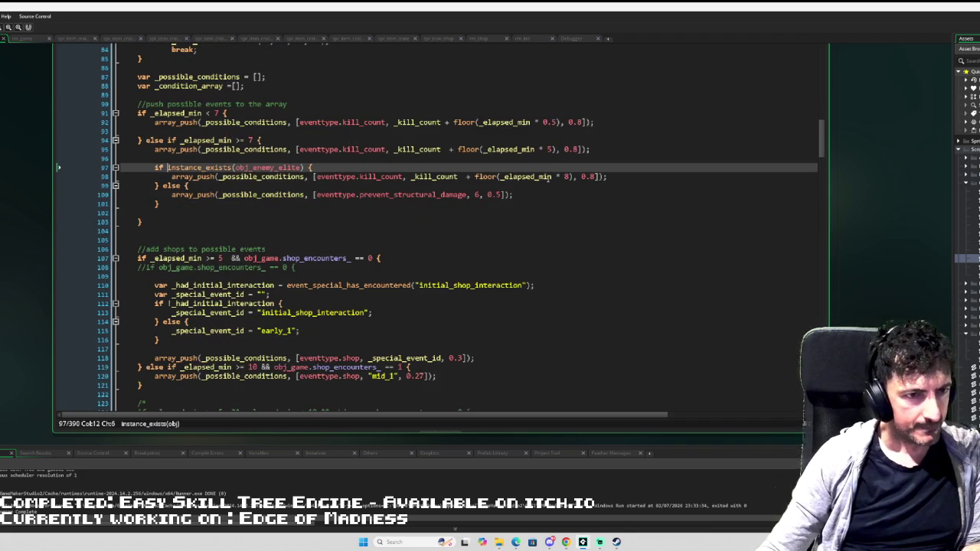
scroll(548, 163, "down", 3)
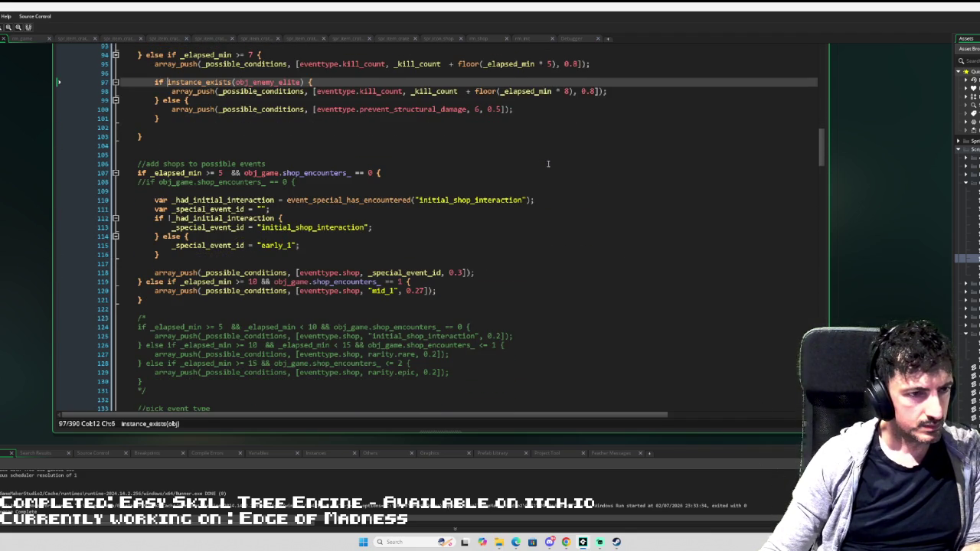
scroll(548, 163, "down", 2)
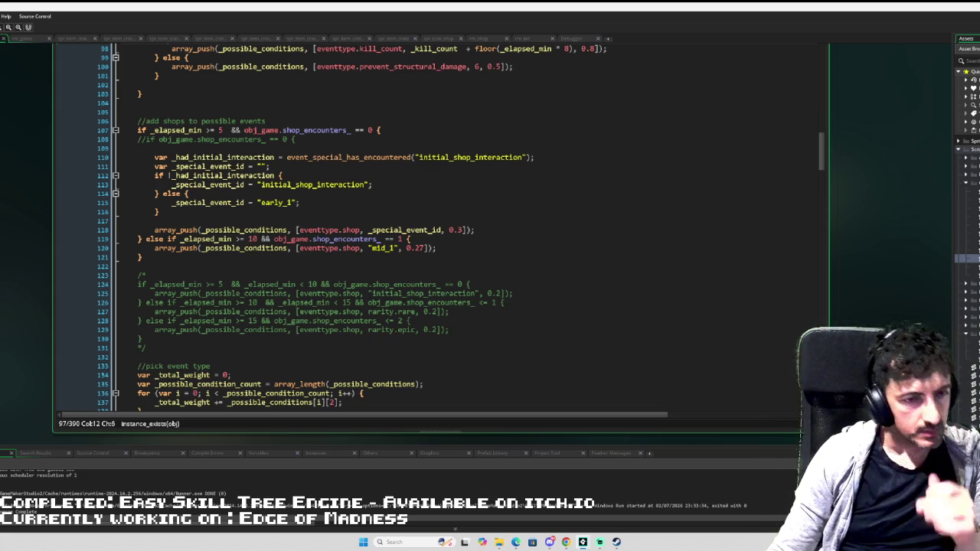
- Review the rest of event_scripts and open the obj_enemy_eye object
scroll(569, 335, "down", 5)
scroll(569, 335, "down", 15)
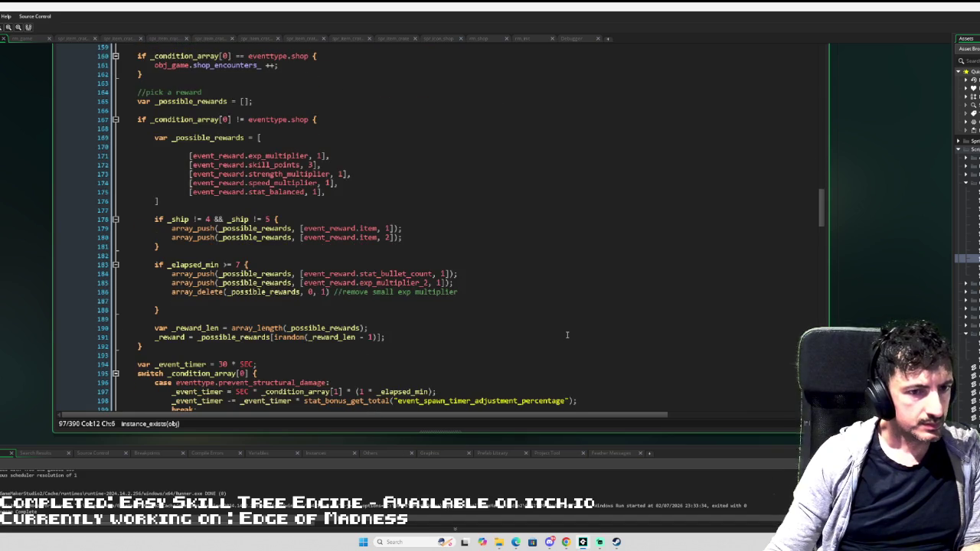
scroll(568, 335, "down", 3)
scroll(567, 334, "up", 9)
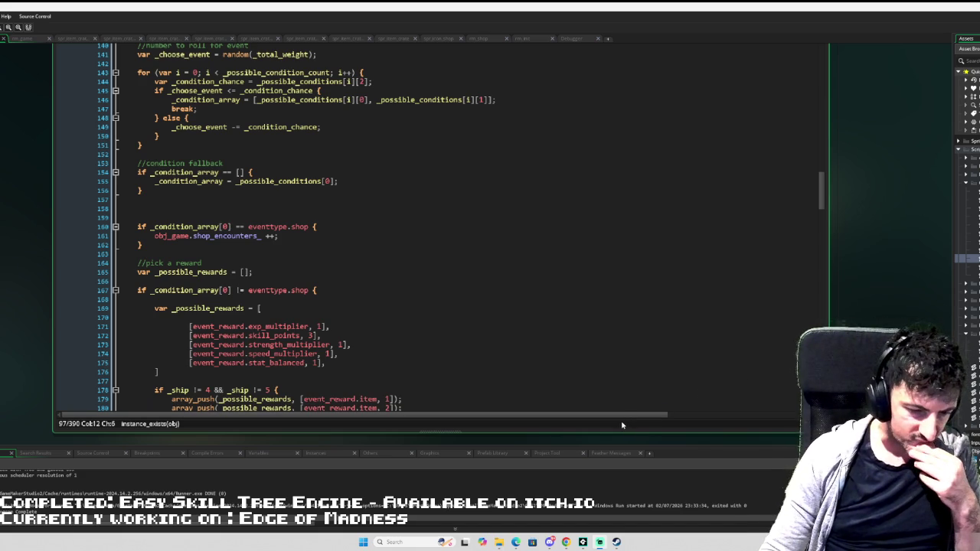
double_click(971, 359)
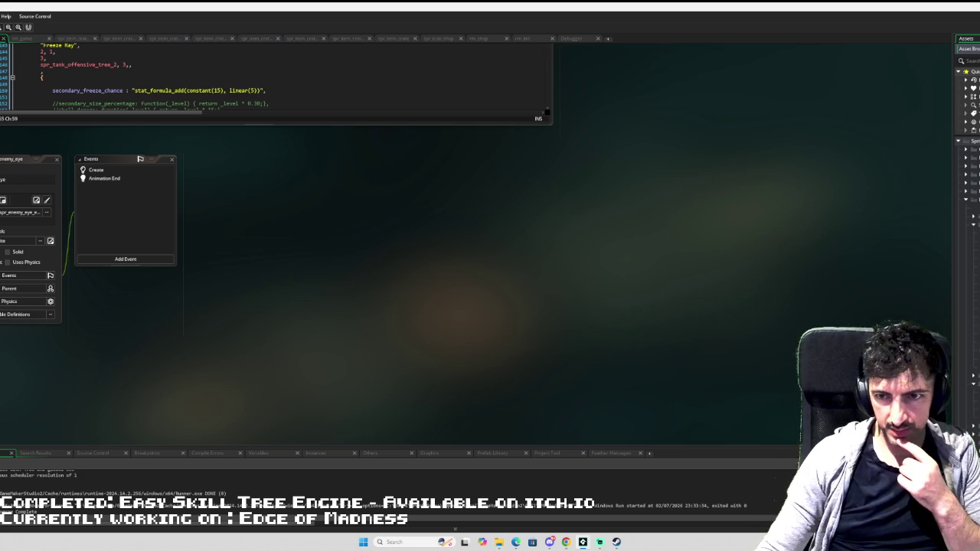
- Play the eye entrance animation at 20 fps, stop on frame 4, and open Edit Image
scroll(205, 295, "up", 5)
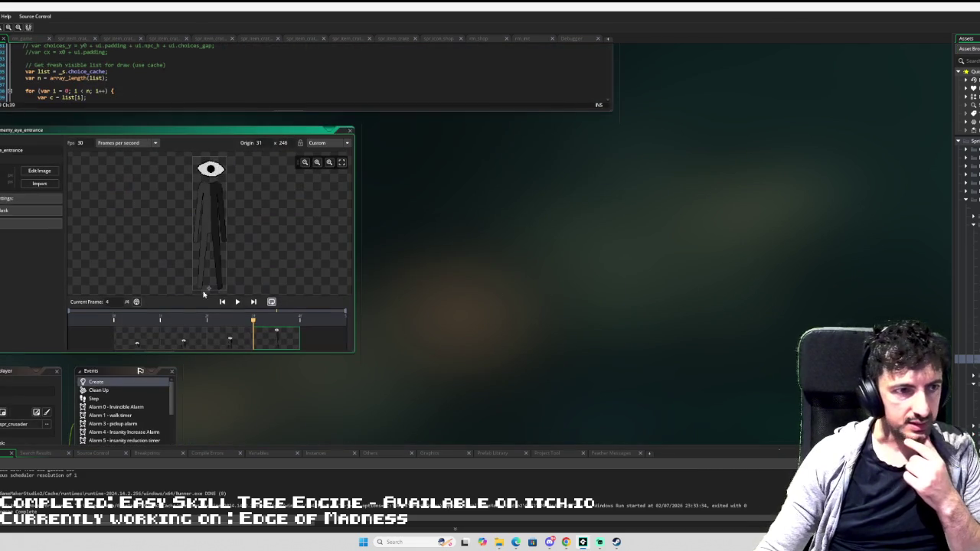
left_click(239, 302)
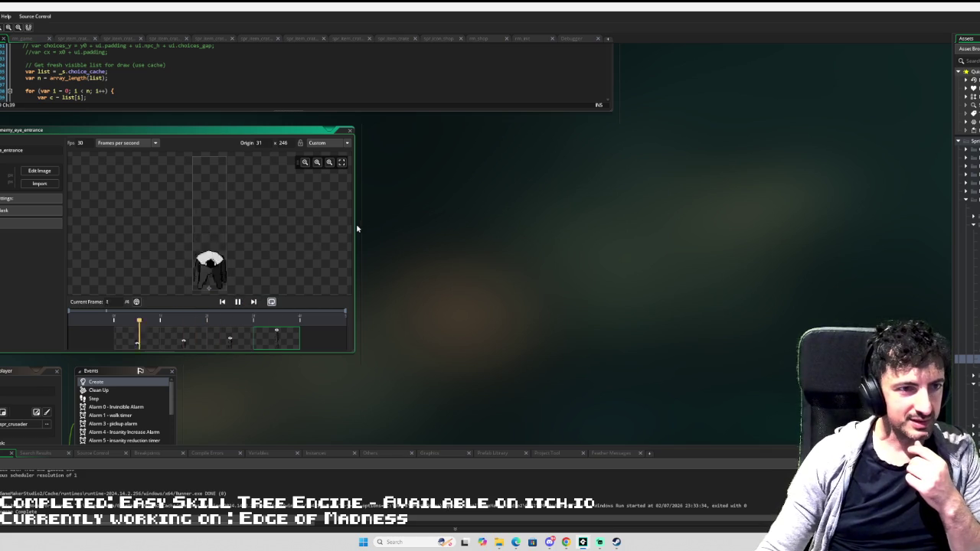
left_click_drag(355, 224, 606, 196)
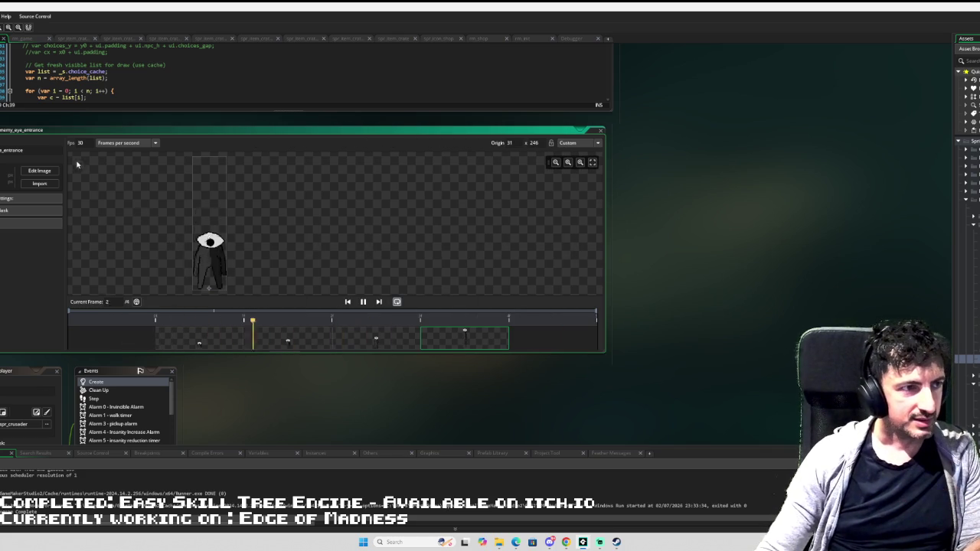
type("20")
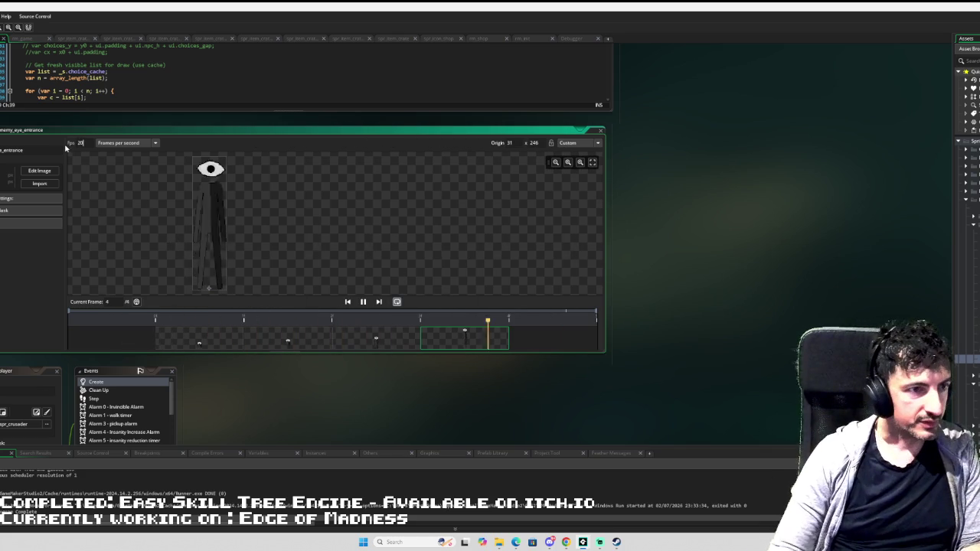
left_click(466, 350)
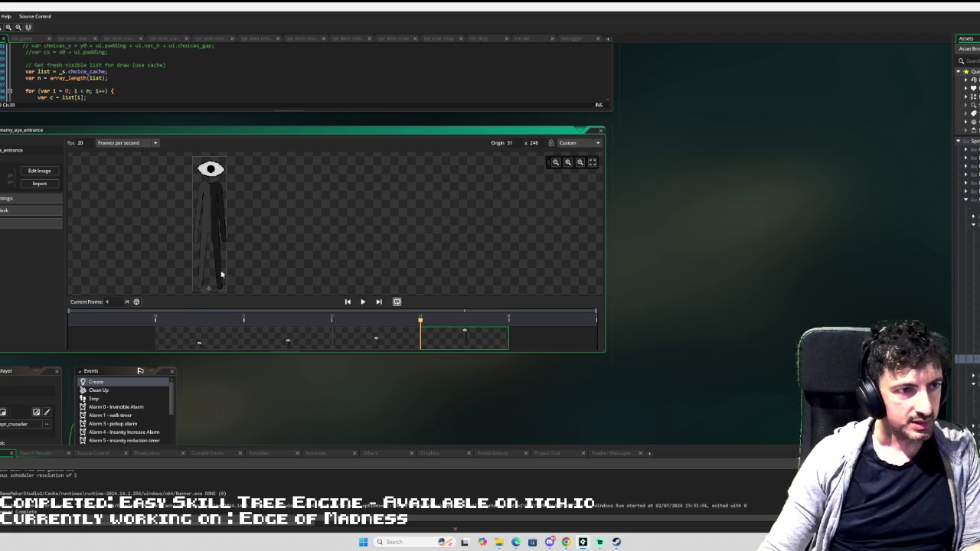
left_click_drag(199, 222, 317, 205)
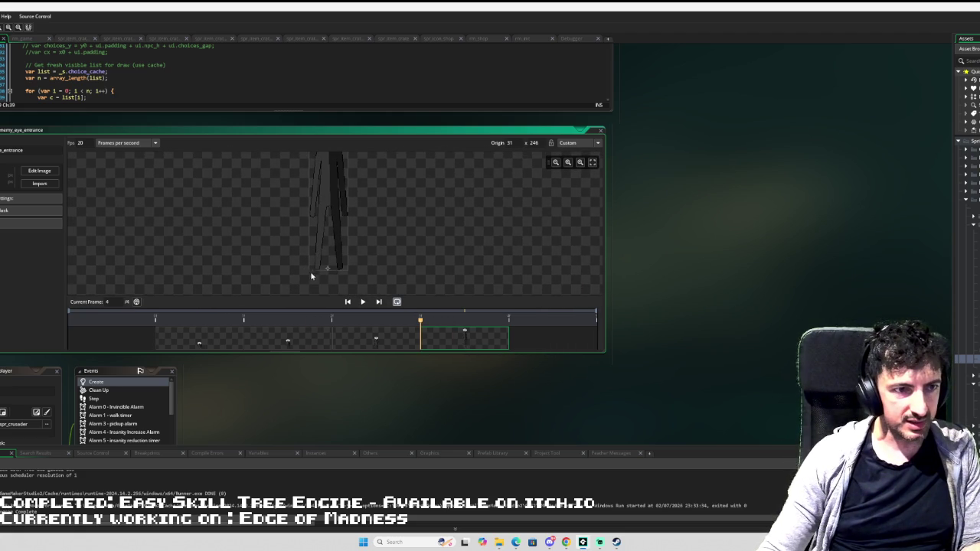
scroll(375, 257, "up", 3)
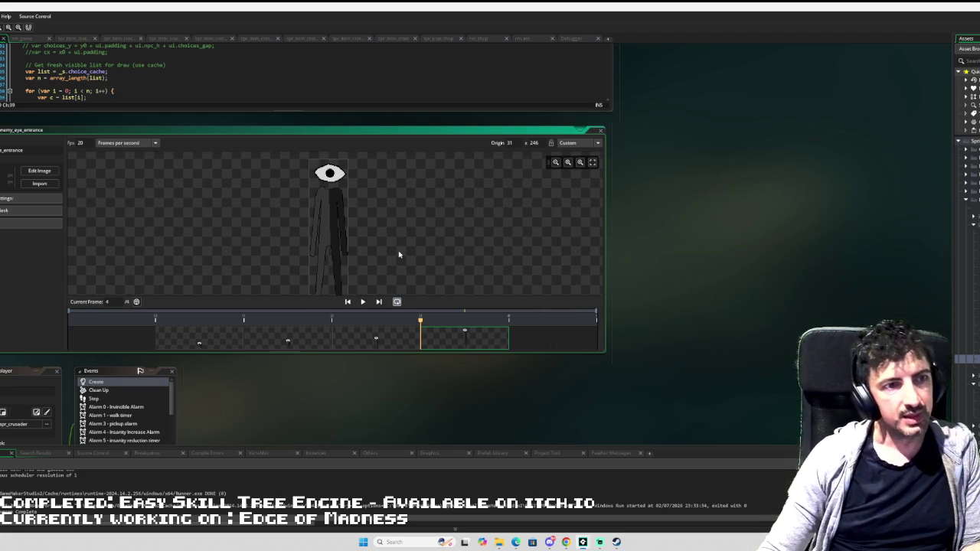
left_click(39, 171)
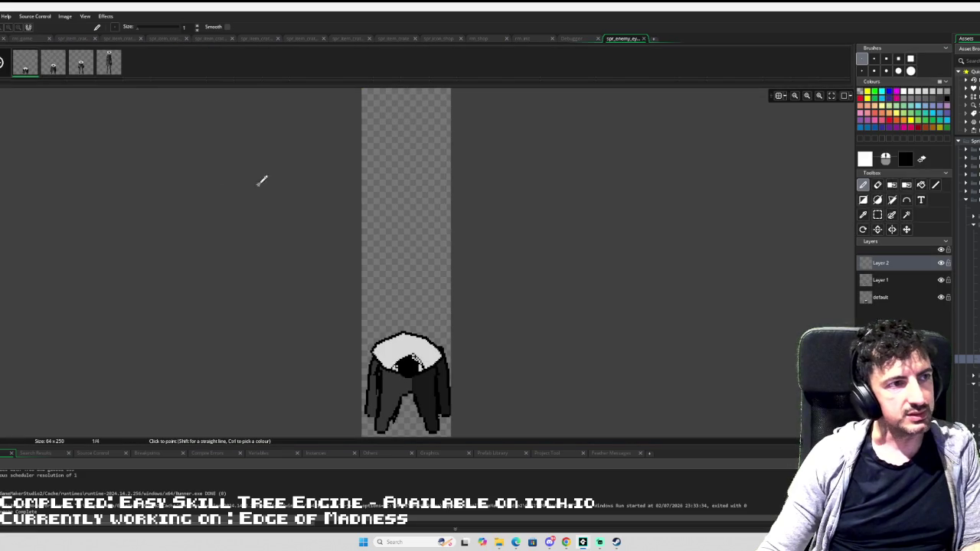
- From frame 4, resize the eye entrance sprite to 100×250 pixels
left_click(108, 63)
scroll(360, 235, "down", 1)
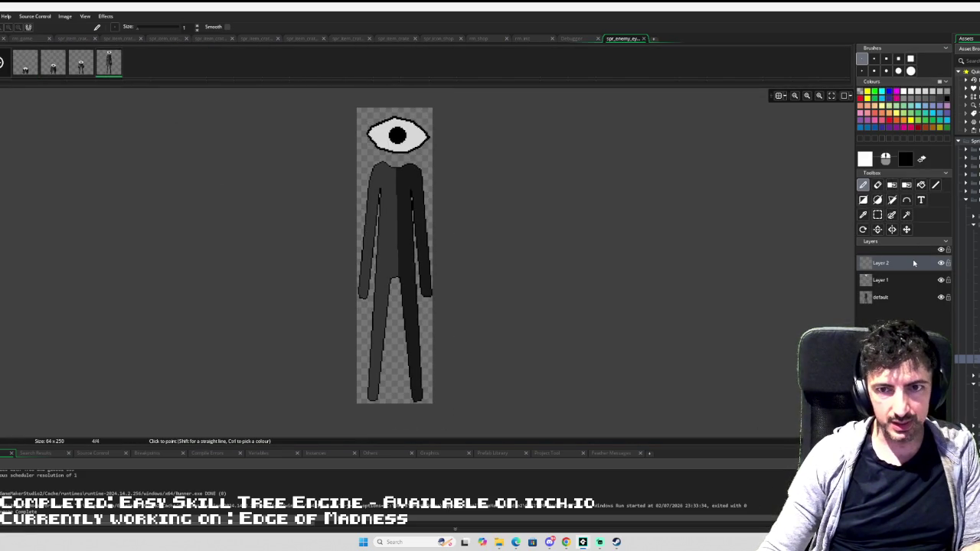
key("ctrl+Tab")
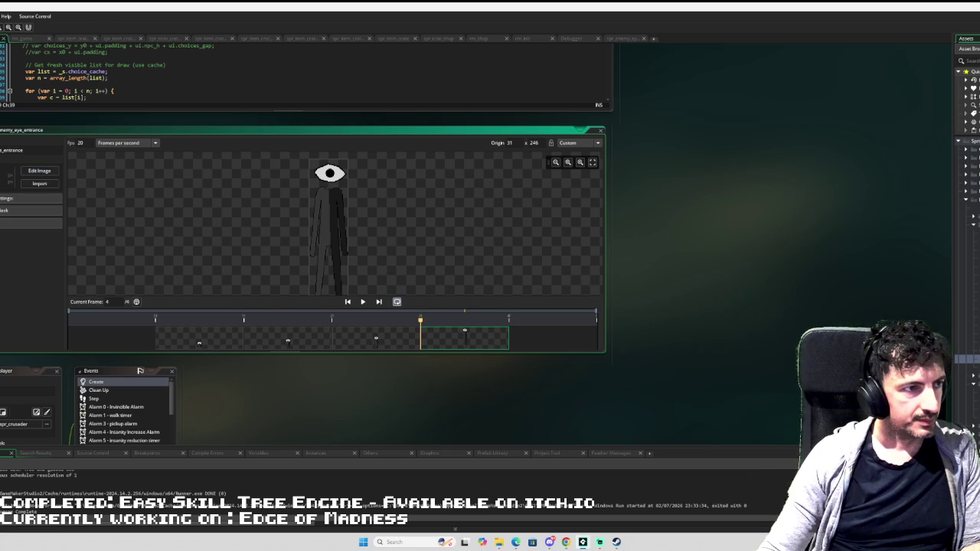
key("ctrl+Tab")
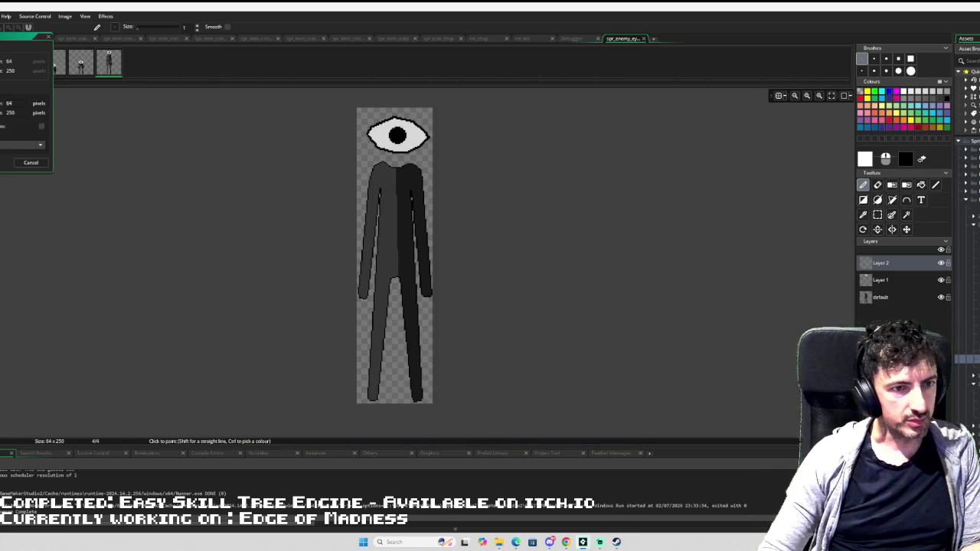
key("Return")
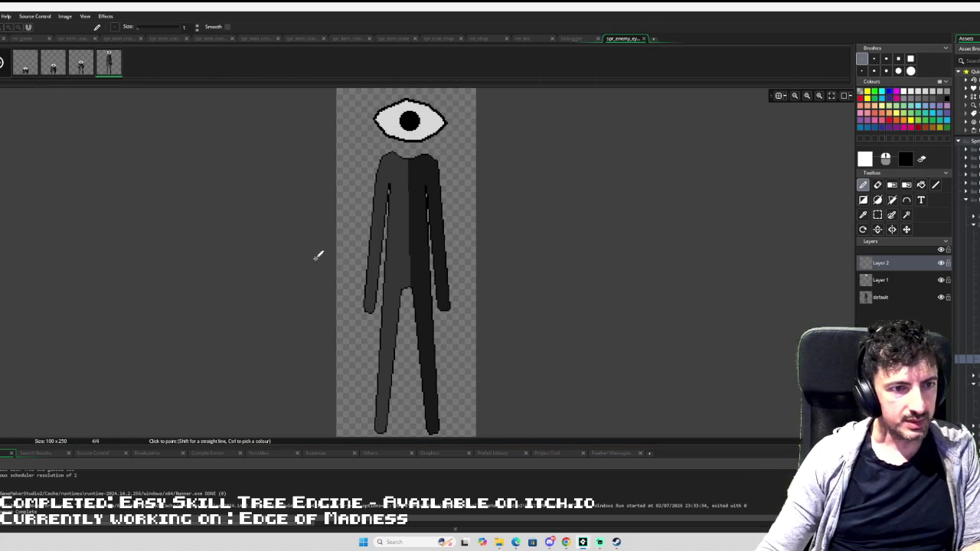
- Add a new layer, pick black, and select the Line tool
scroll(369, 304, "up", 2)
scroll(645, 212, "up", 1)
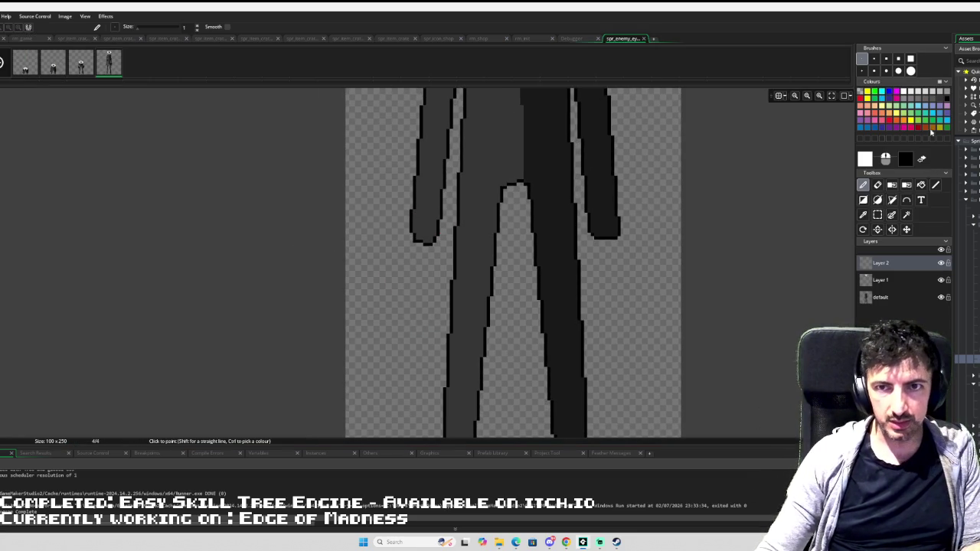
left_click(880, 297)
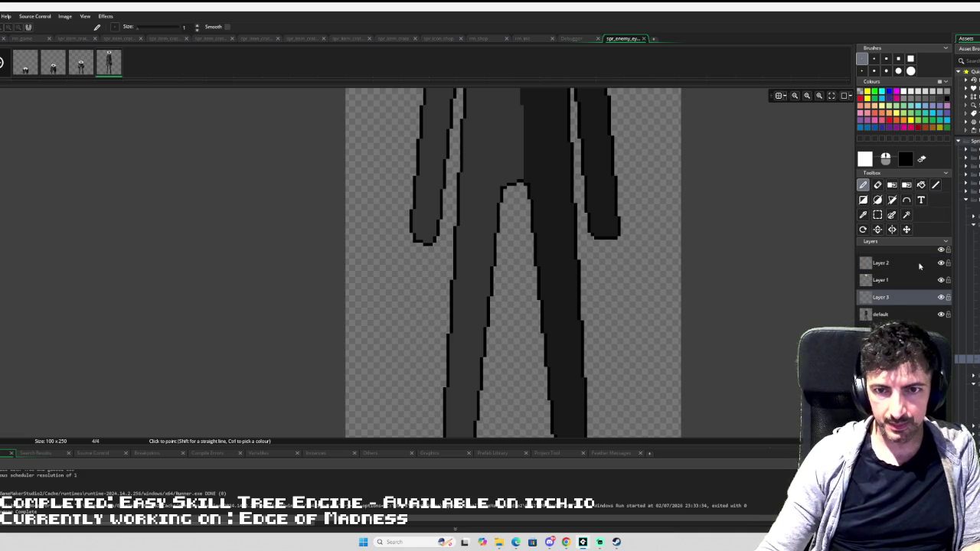
left_click(947, 98)
left_click(934, 185)
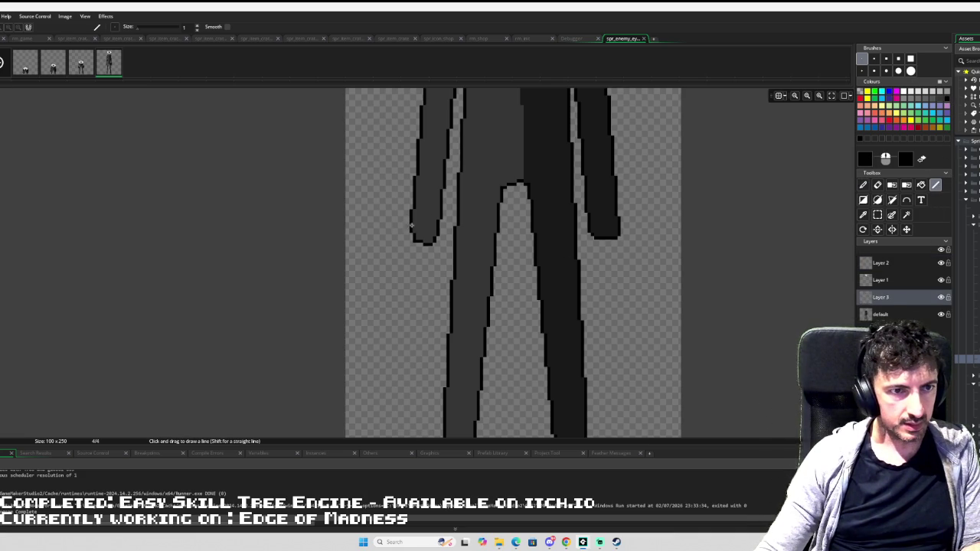
- Draw black claw and finger strokes into the left hand on Layer 3, then zoom to check
mouse_move(409, 220)
left_mouse_down()
mouse_move(385, 259)
mouse_move(376, 300)
mouse_move(388, 322)
mouse_move(388, 301)
left_mouse_up()
mouse_move(403, 261)
left_mouse_down()
mouse_move(392, 287)
mouse_move(400, 324)
left_mouse_up()
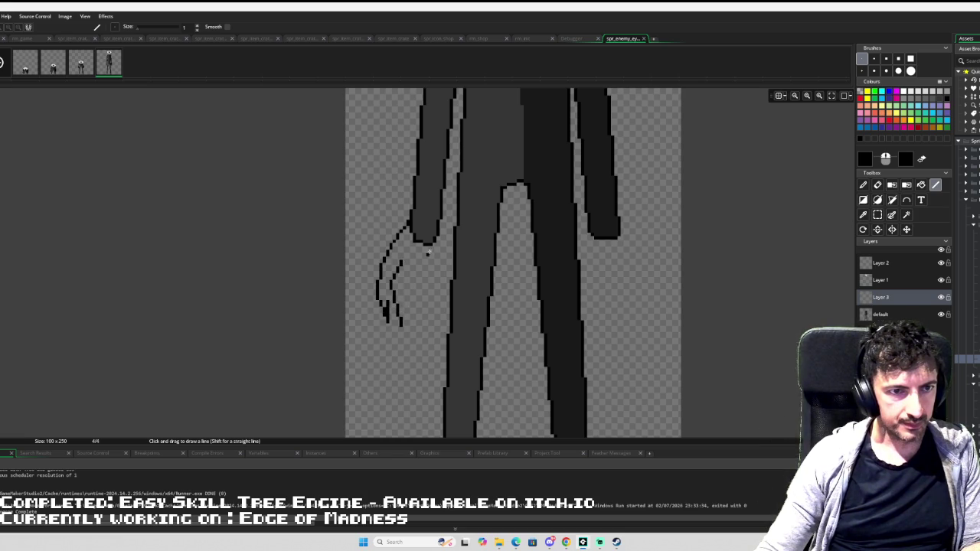
mouse_move(437, 237)
left_mouse_down()
mouse_move(445, 265)
mouse_move(434, 303)
mouse_move(426, 262)
mouse_move(407, 296)
mouse_move(417, 344)
mouse_move(431, 337)
mouse_move(432, 357)
mouse_move(414, 365)
mouse_move(404, 349)
left_mouse_up()
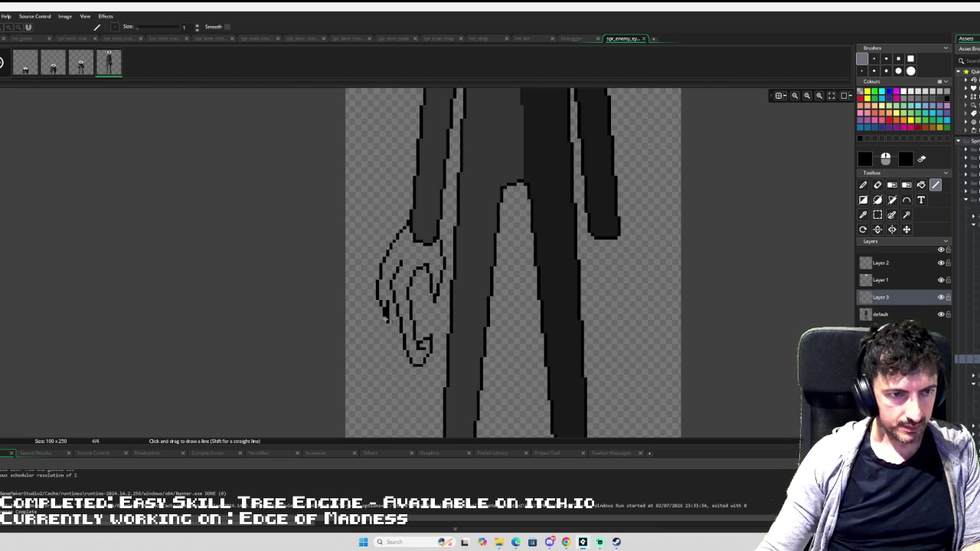
left_click_drag(386, 310, 397, 350)
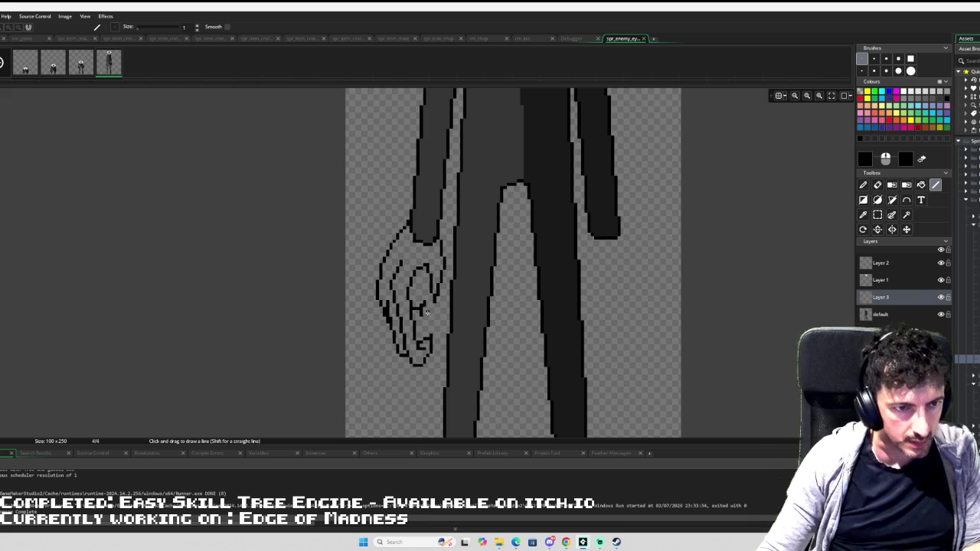
scroll(425, 306, "up", 1)
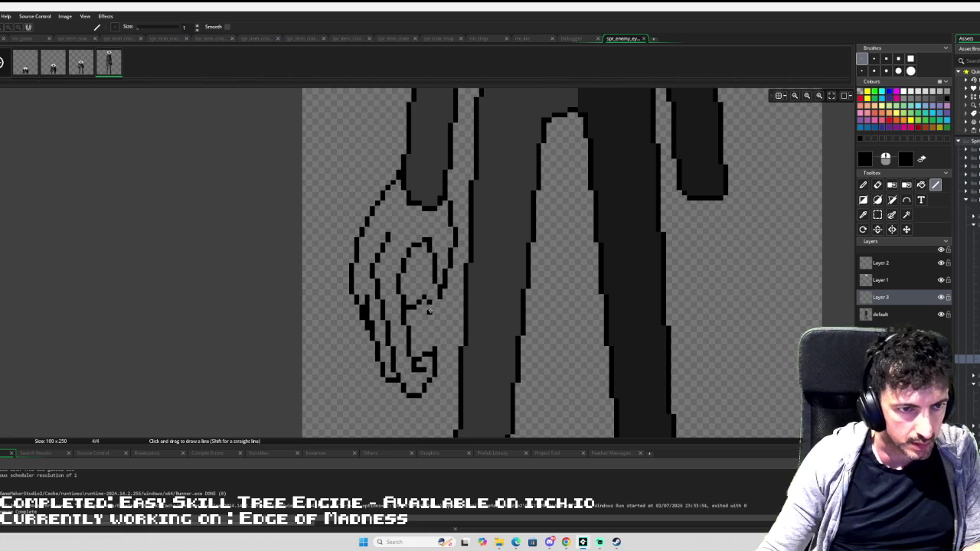
left_click_drag(429, 310, 414, 322)
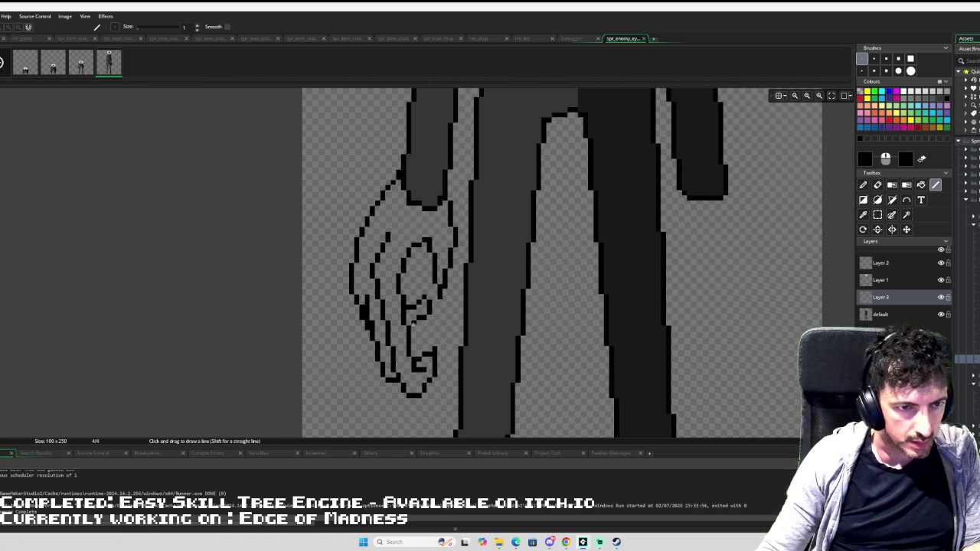
scroll(440, 314, "down", 3)
scroll(455, 280, "up", 2)
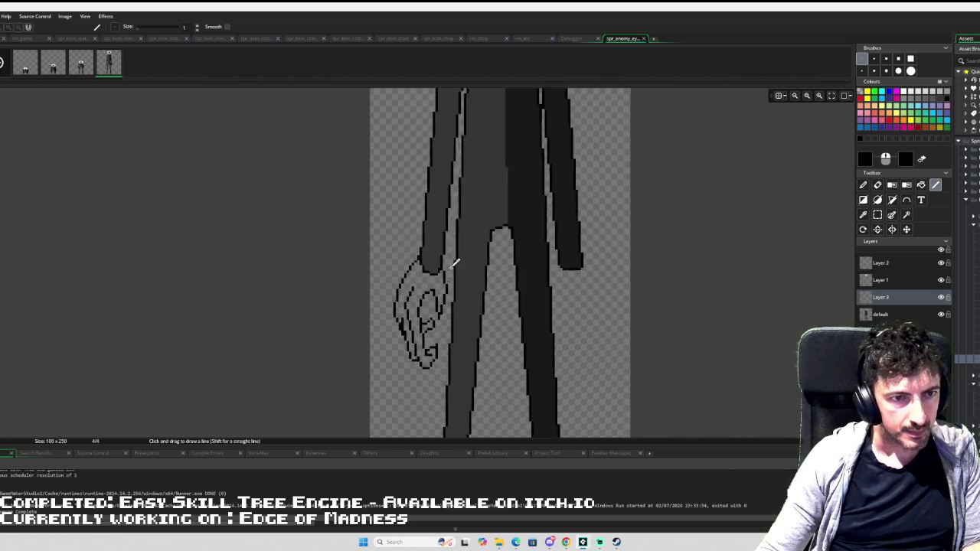
scroll(448, 265, "down", 5)
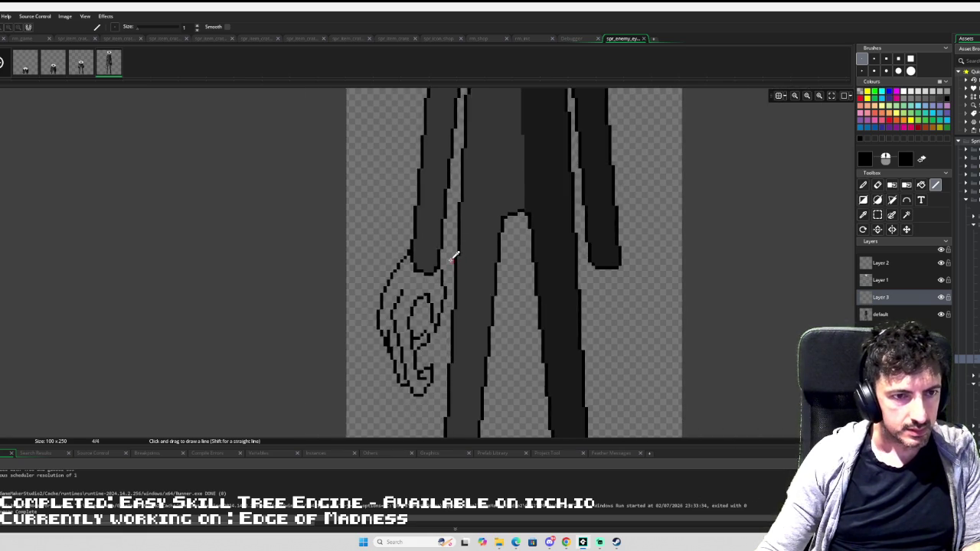
scroll(444, 295, "up", 3)
- Move the hand up toward the arm and erase the left arm's end on the default layer
key("s")
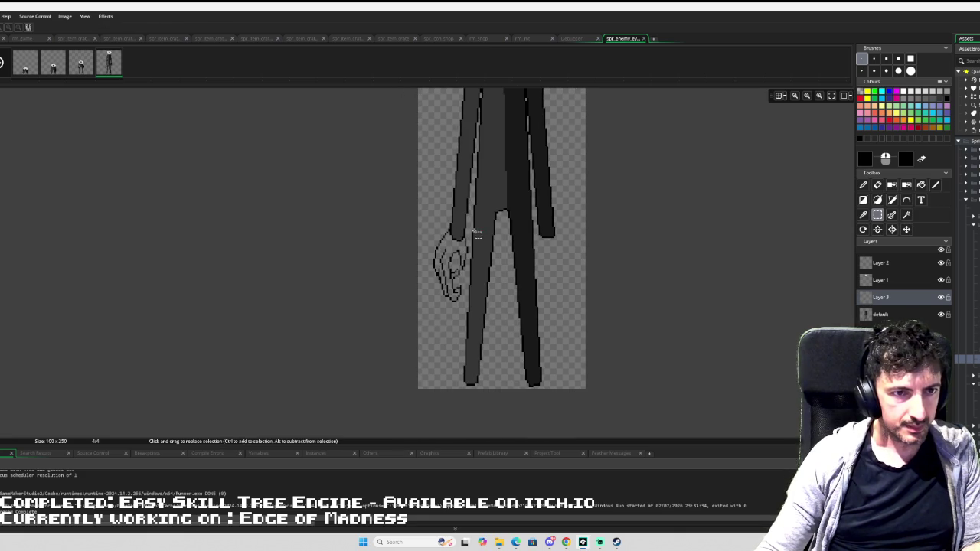
left_click_drag(475, 219, 400, 326)
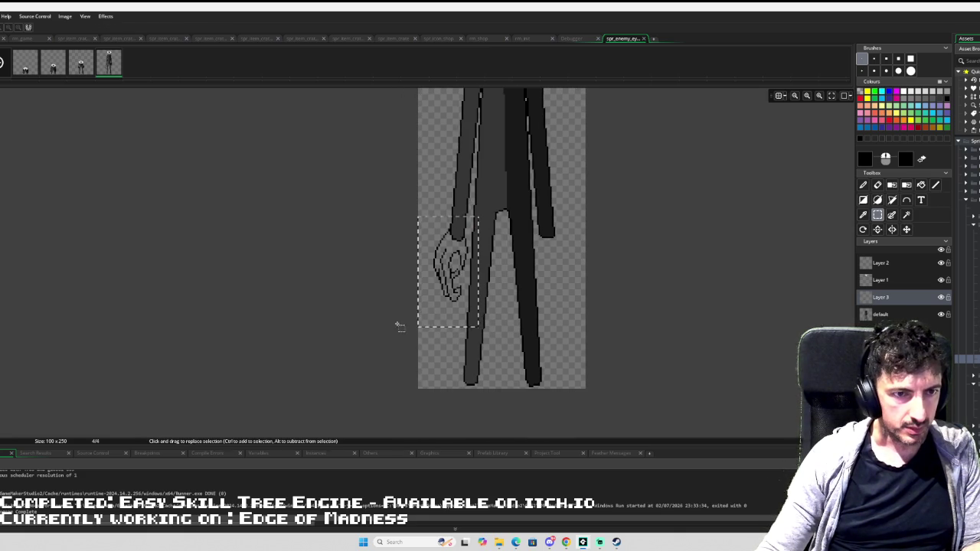
mouse_move(443, 274)
left_mouse_down()
mouse_move(444, 253)
mouse_move(438, 296)
mouse_move(450, 299)
left_mouse_up()
left_click(450, 299)
left_click(874, 312)
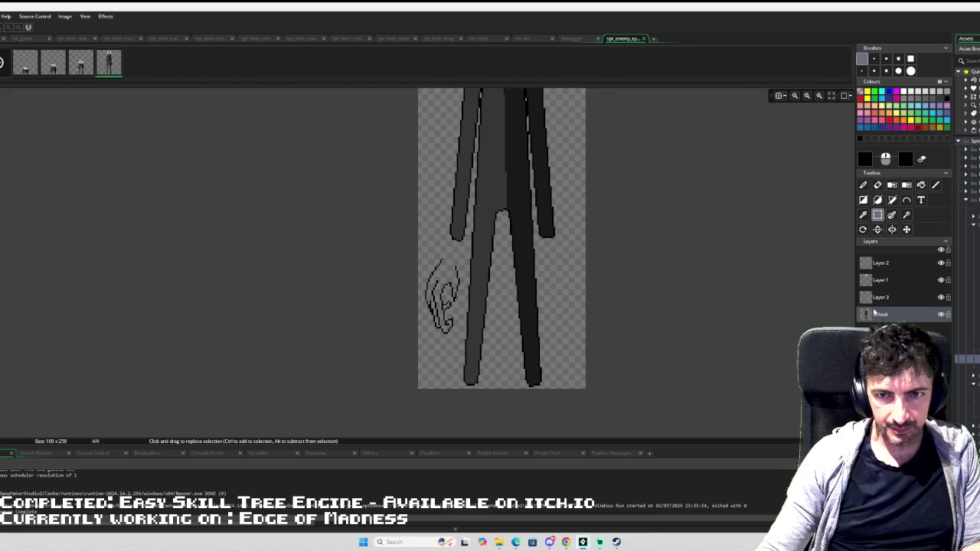
left_click(898, 58)
left_click(878, 185)
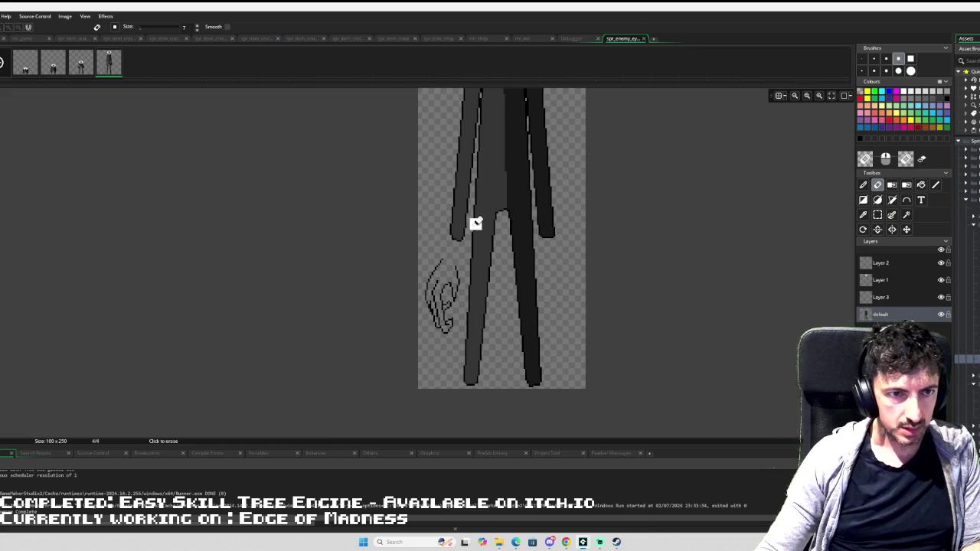
mouse_move(460, 236)
left_mouse_down()
mouse_move(455, 222)
mouse_move(420, 338)
left_mouse_up()
- Replace the old hand with a new pencil outline at the arm end and fill it grey
key("s")
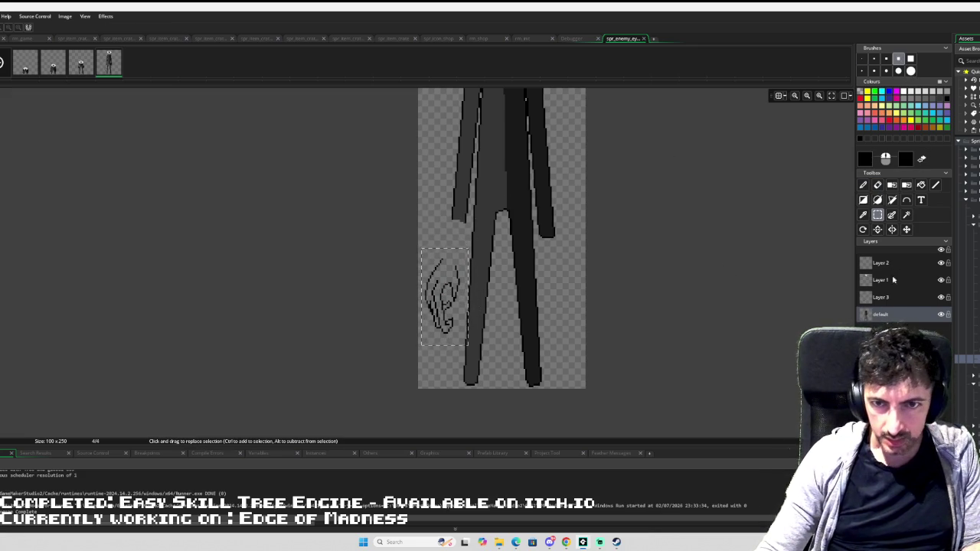
left_click_drag(436, 300, 449, 313)
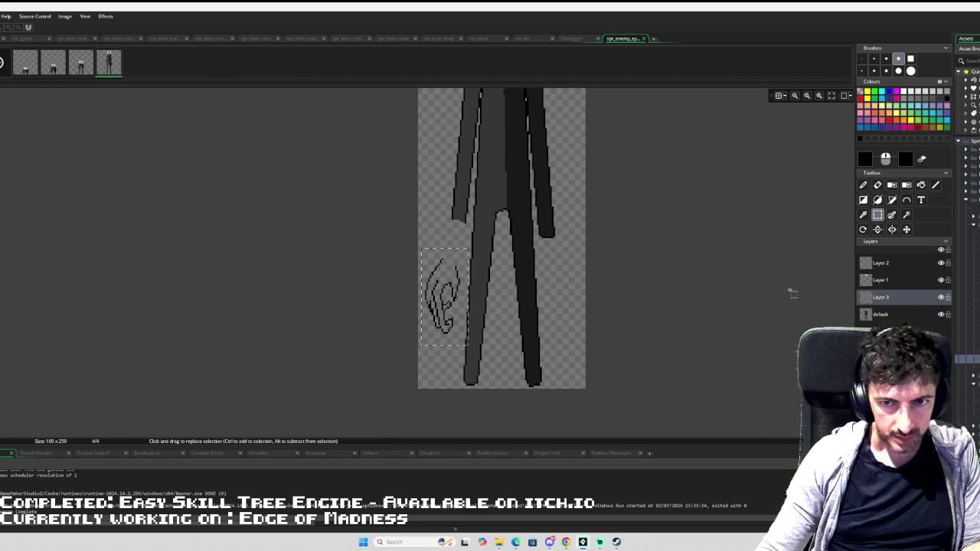
key("Delete")
key("d")
mouse_move(459, 227)
left_mouse_down()
mouse_move(464, 258)
mouse_move(449, 263)
mouse_move(459, 247)
left_mouse_up()
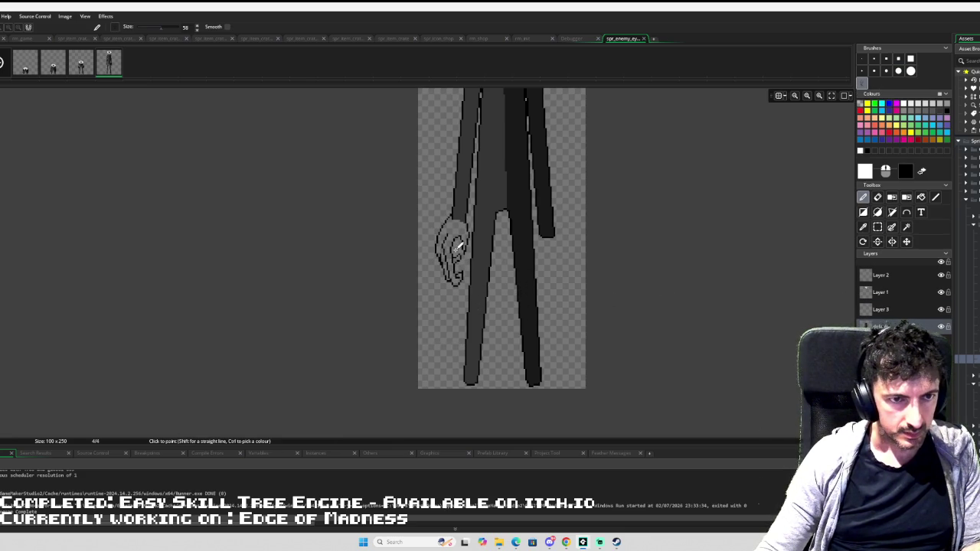
scroll(464, 224, "up", 2)
key("ctrl+z")
key("ctrl+z")
key("f")
left_click(454, 222)
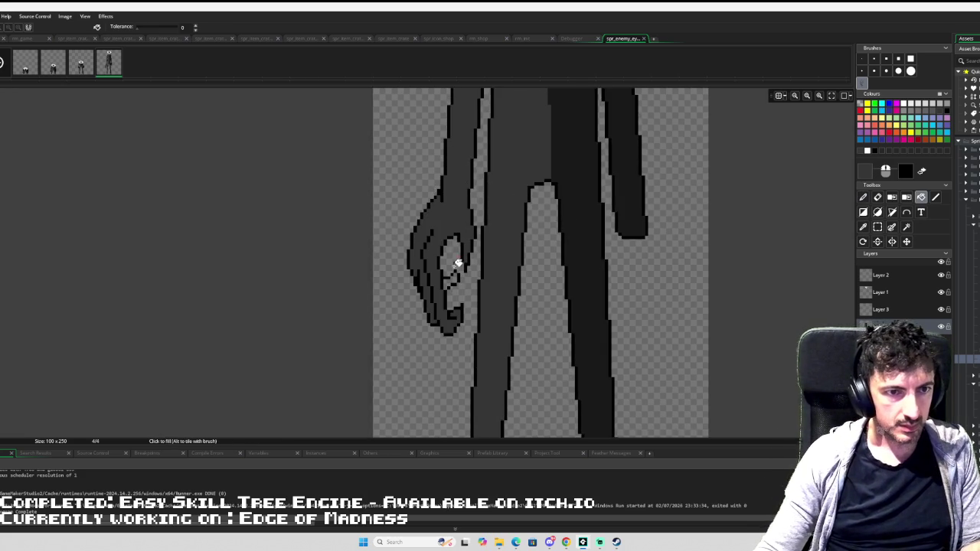
key("i")
left_click(560, 195)
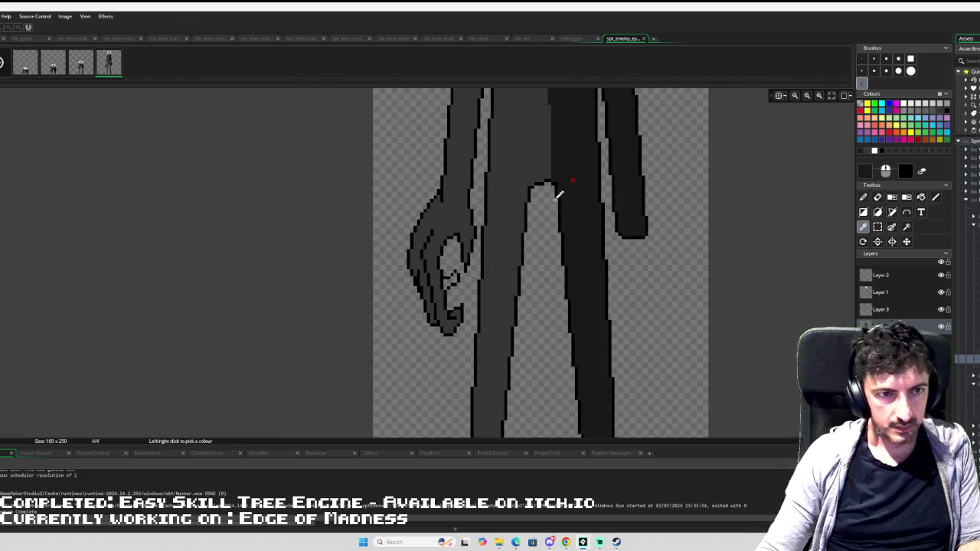
- Copy the finished left hand and paste the duplicate onto the figure's right side
key("f")
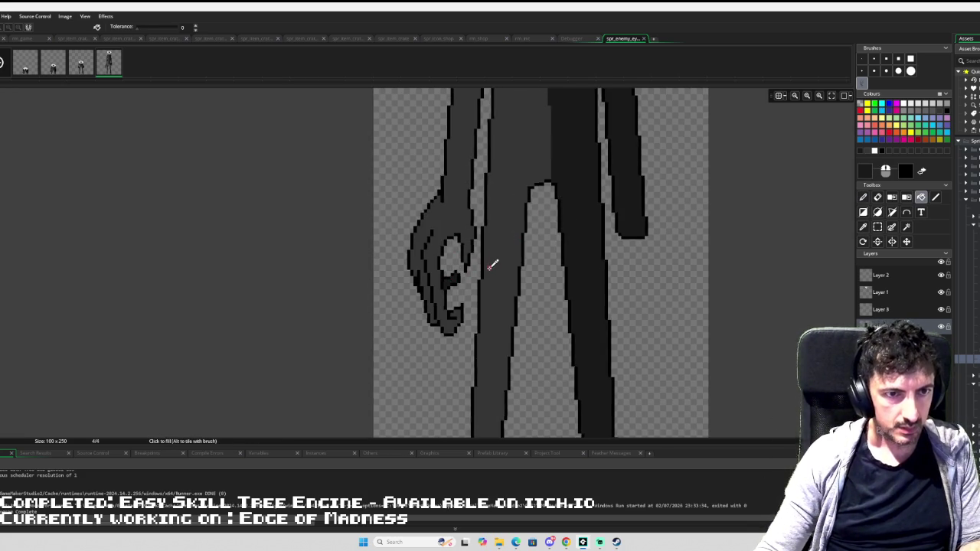
scroll(493, 264, "down", 3)
scroll(559, 248, "up", 2)
scroll(533, 274, "down", 2)
scroll(528, 234, "up", 4)
key("m")
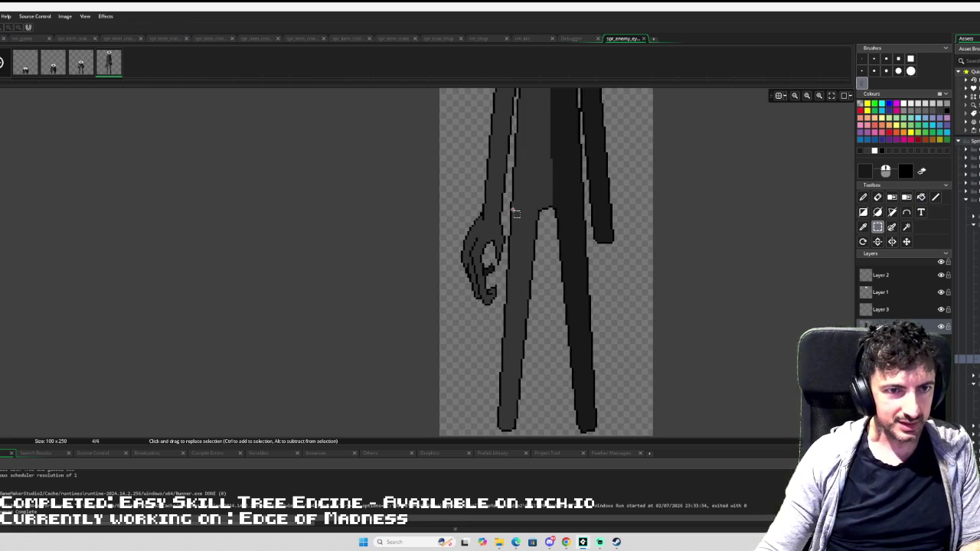
left_click_drag(516, 214, 445, 303)
key("ctrl+c")
key("ctrl+v")
mouse_move(479, 253)
left_mouse_down()
mouse_move(597, 237)
mouse_move(622, 274)
mouse_move(679, 281)
mouse_move(619, 268)
mouse_move(621, 253)
mouse_move(638, 310)
left_mouse_up()
- Nudge the pasted hand left and select the thin strip beside the right leg
key("d")
key("Left")
key("Left")
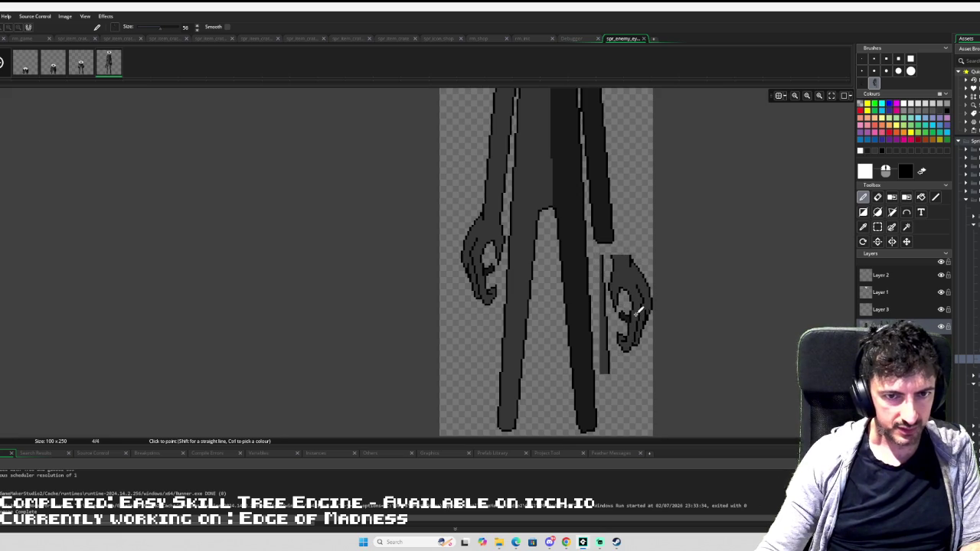
key("w")
left_click(602, 328)
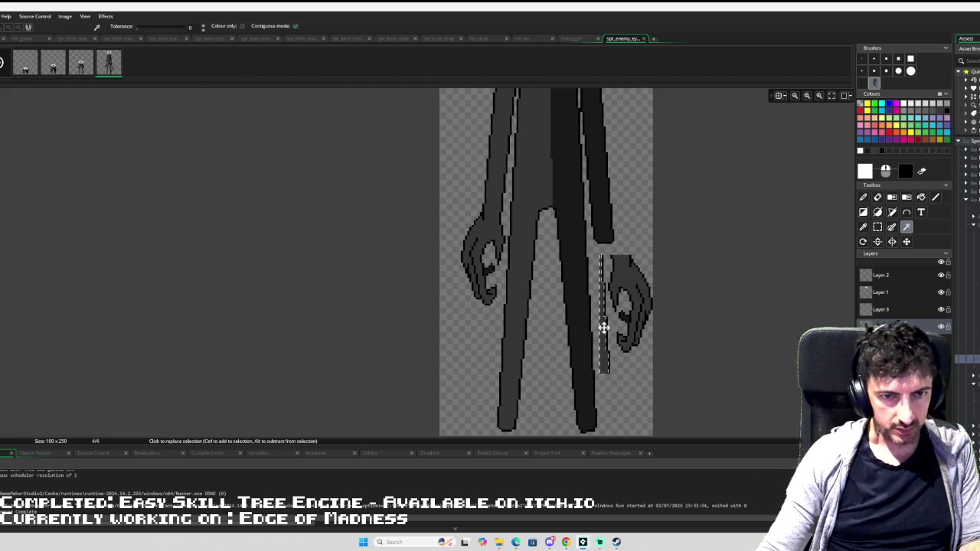
- Erase the stray strip and trim the right arm's bottom end while repositioning the hand
key("e")
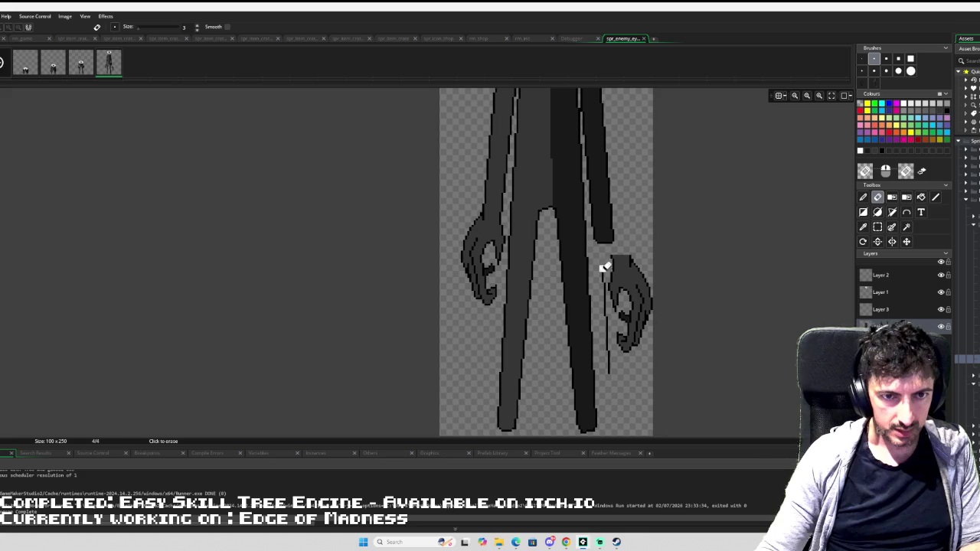
left_click_drag(606, 313, 608, 376)
key("s")
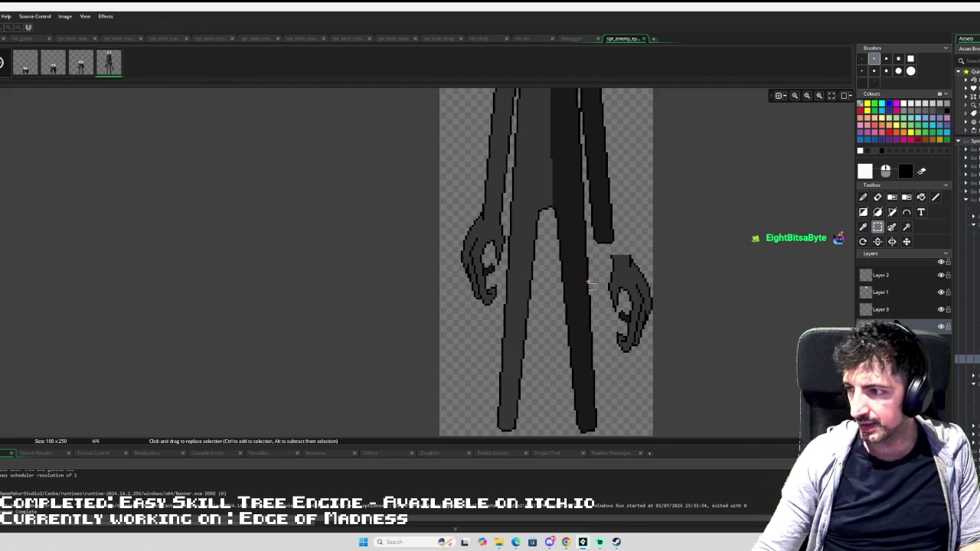
left_click_drag(605, 250, 652, 372)
mouse_move(623, 324)
left_mouse_down()
mouse_move(610, 280)
mouse_move(633, 343)
left_mouse_up()
key("p")
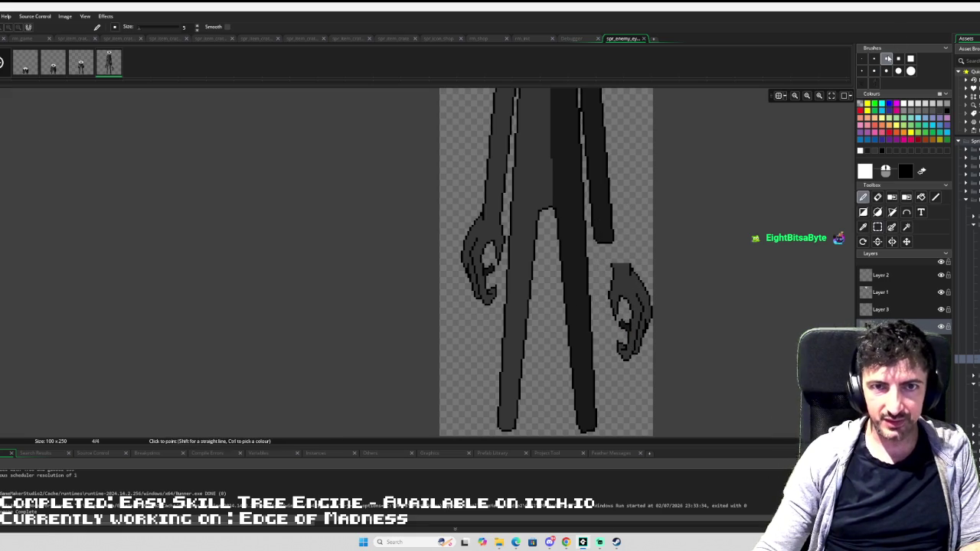
key("e")
mouse_move(628, 225)
left_mouse_down()
mouse_move(595, 235)
mouse_move(615, 231)
mouse_move(652, 374)
left_mouse_up()
key("s")
mouse_move(642, 328)
left_mouse_down()
mouse_move(624, 267)
mouse_move(646, 321)
mouse_move(641, 336)
left_mouse_up()
key("e")
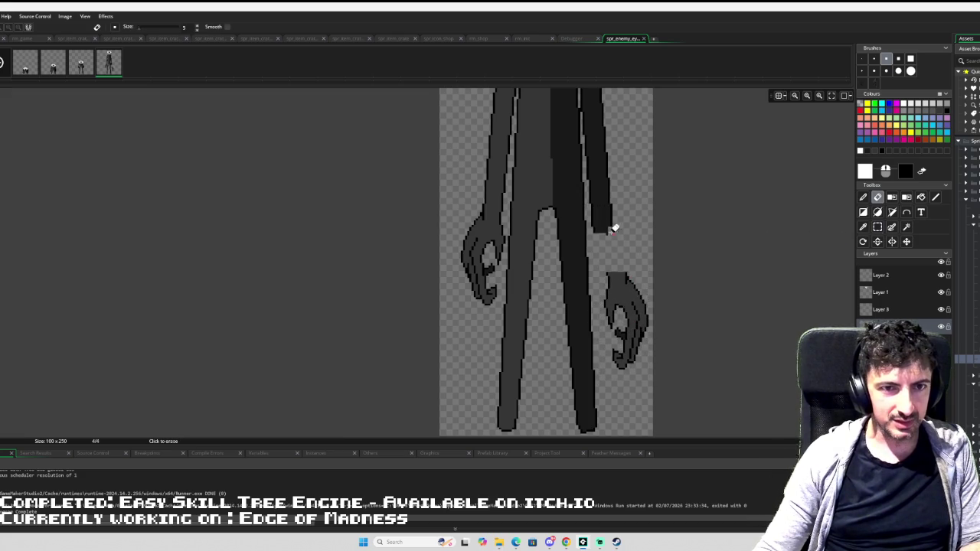
left_click_drag(594, 222, 614, 221)
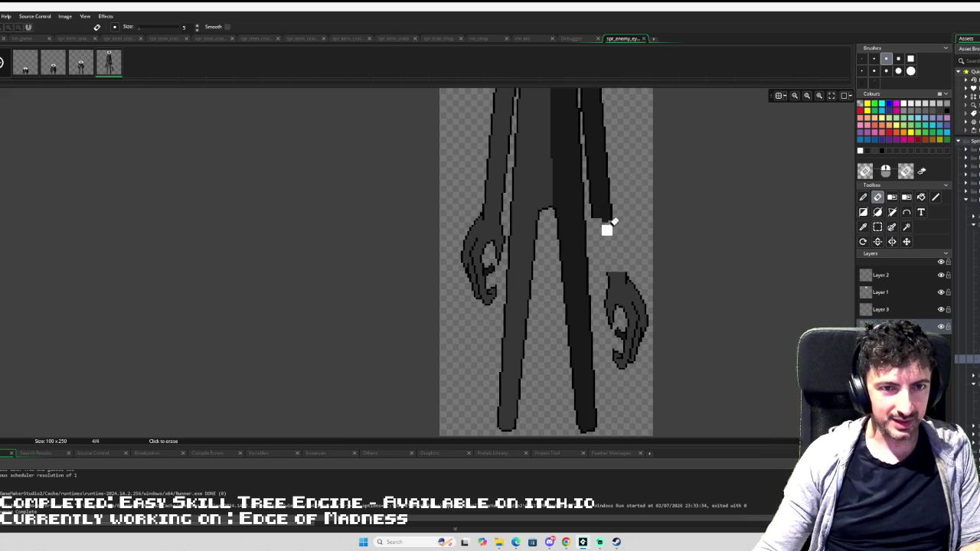
- Move the right hand onto the arm's end and fill it with the dark body shade
key("s")
left_click_drag(600, 268, 665, 376)
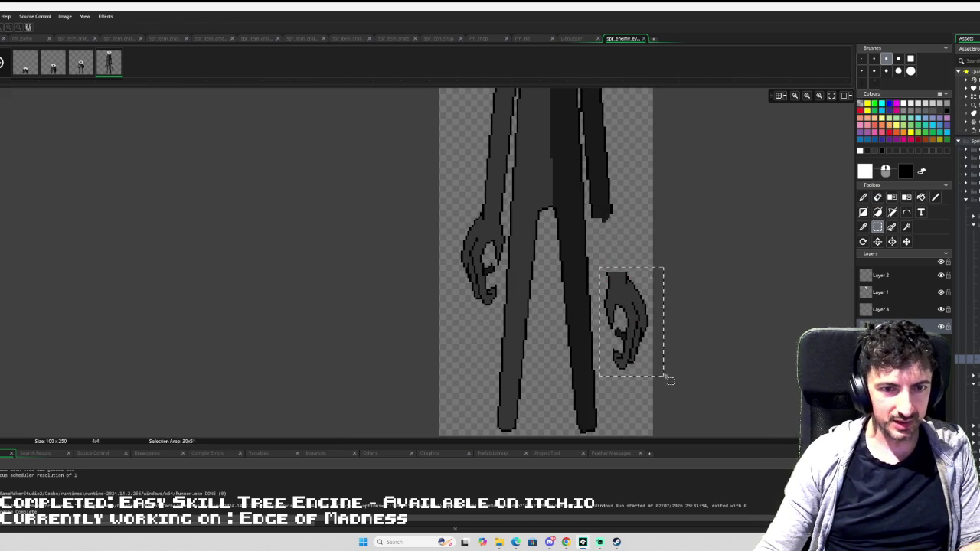
mouse_move(641, 335)
left_mouse_down()
mouse_move(619, 258)
mouse_move(627, 274)
left_mouse_up()
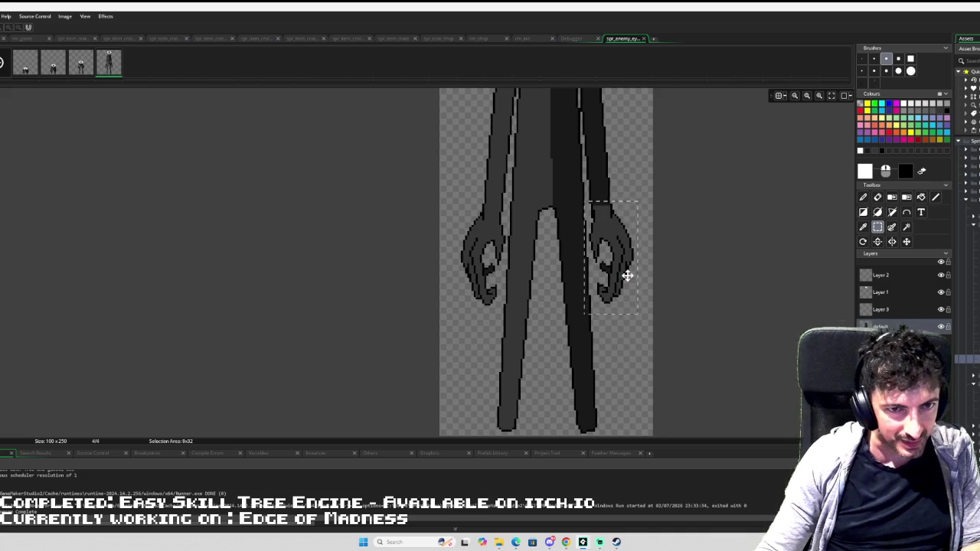
left_click(627, 275)
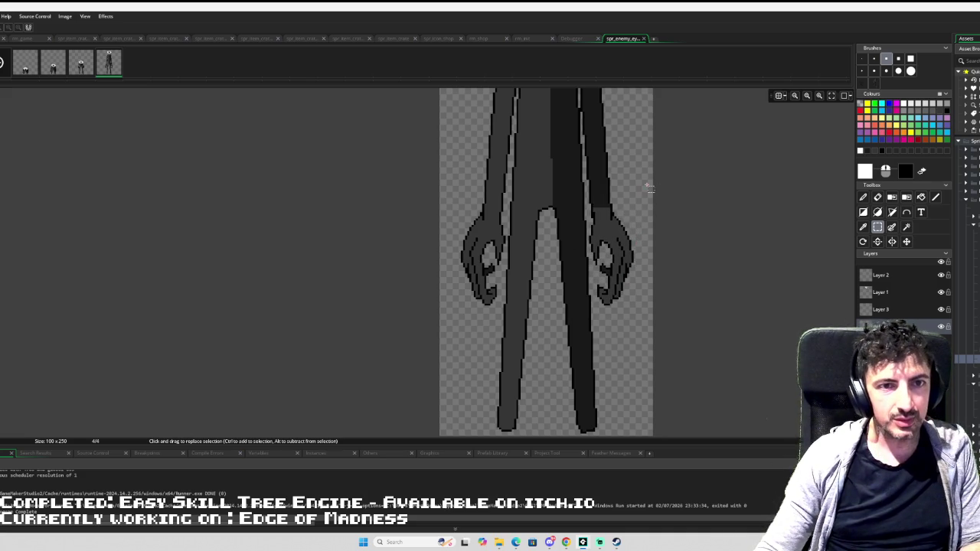
key("i")
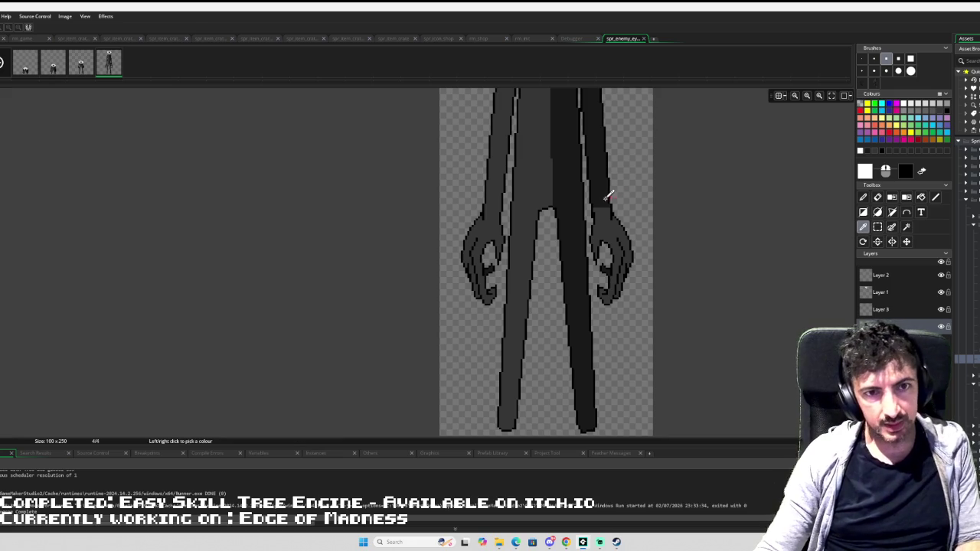
left_click(607, 195)
key("f")
left_click(608, 219)
scroll(640, 198, "down", 3)
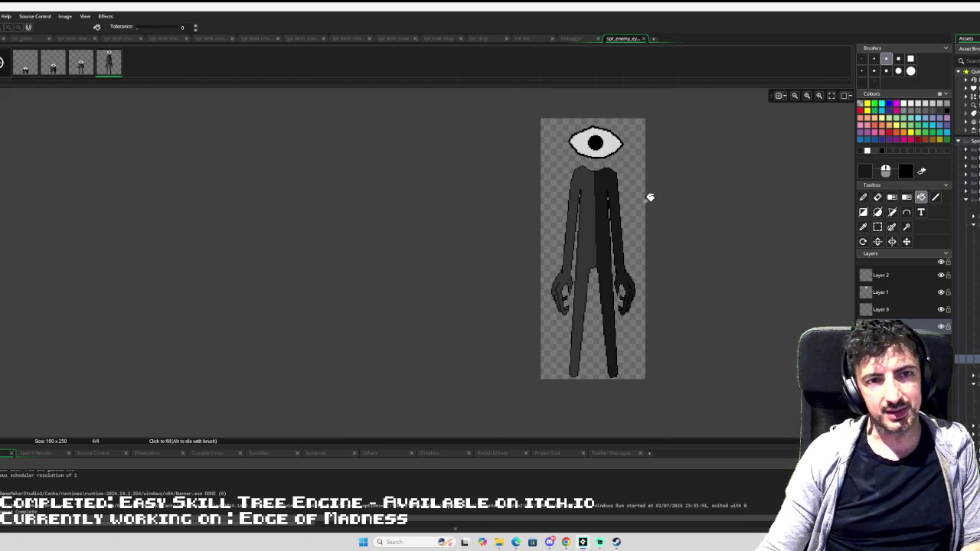
- Close the image editor and reopen frame 4 for editing at 100×250 pixels
scroll(582, 200, "up", 1)
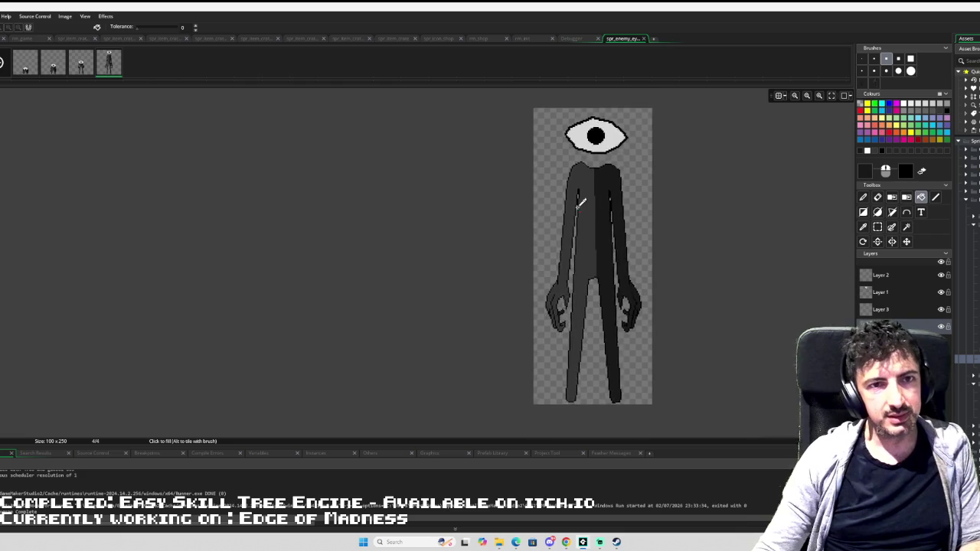
scroll(583, 201, "up", 1)
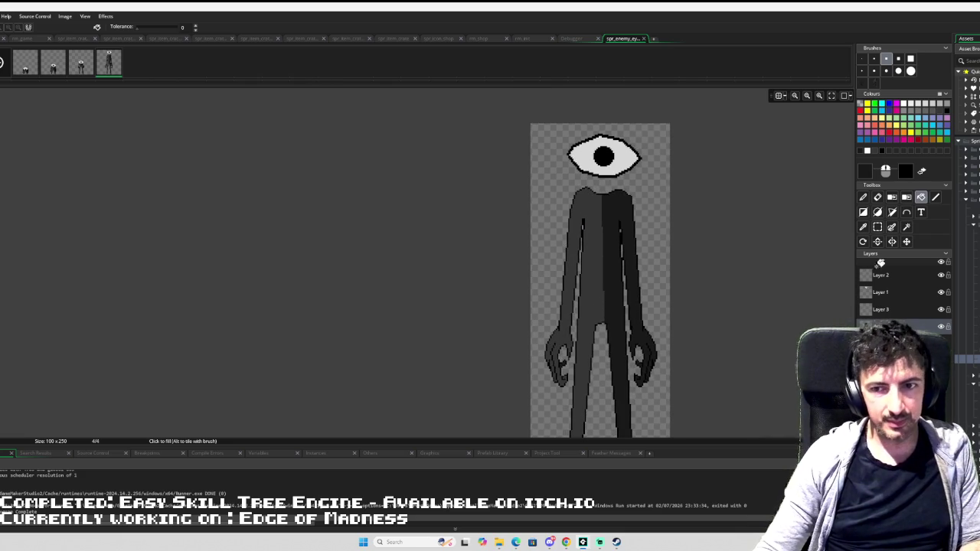
key("ctrl+w")
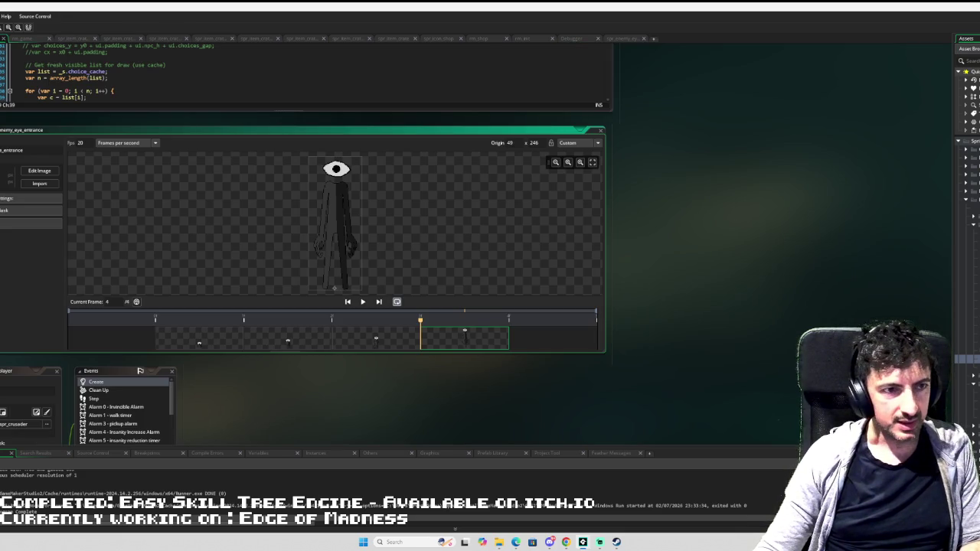
left_click(39, 170)
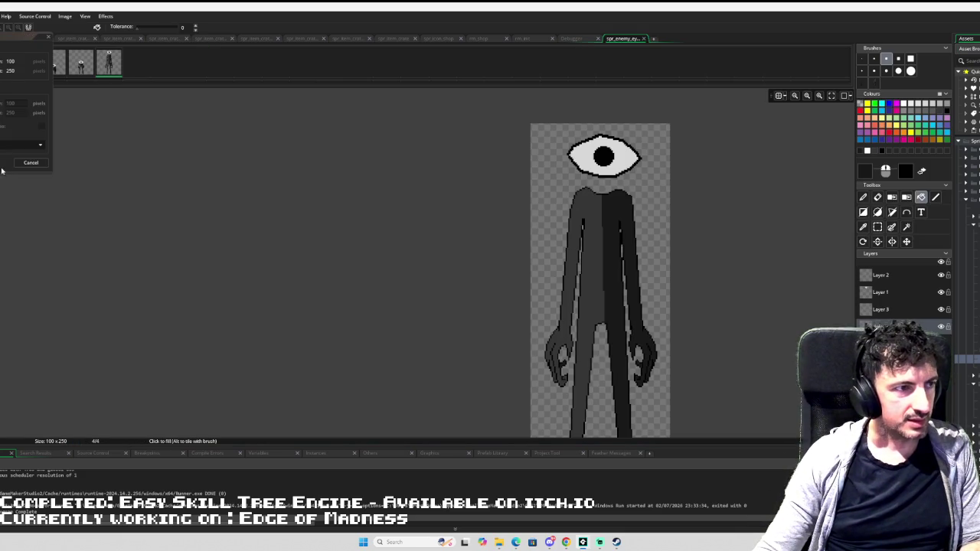
- Enter a width of 120 and height of 300 in the Resize dialog and apply it
left_click(10, 102)
type("120")
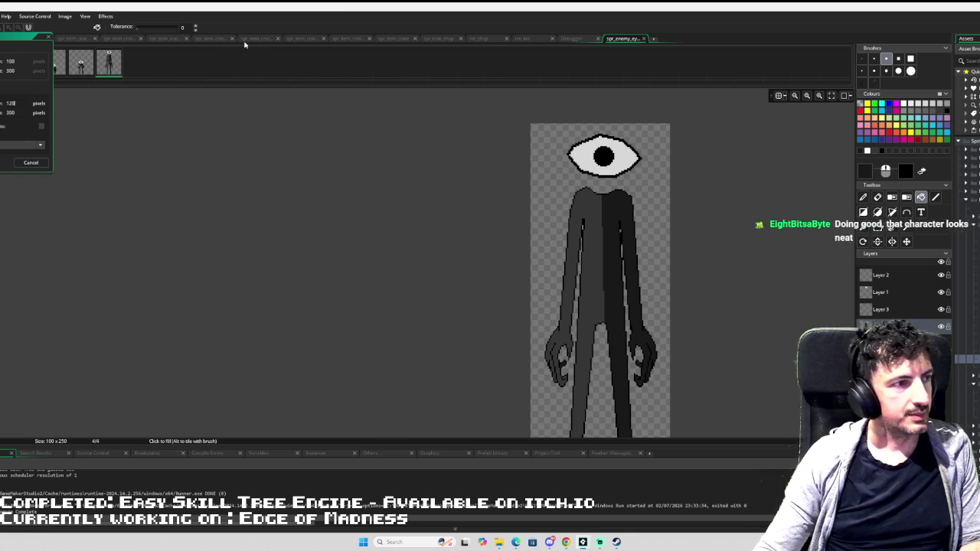
key("Return")
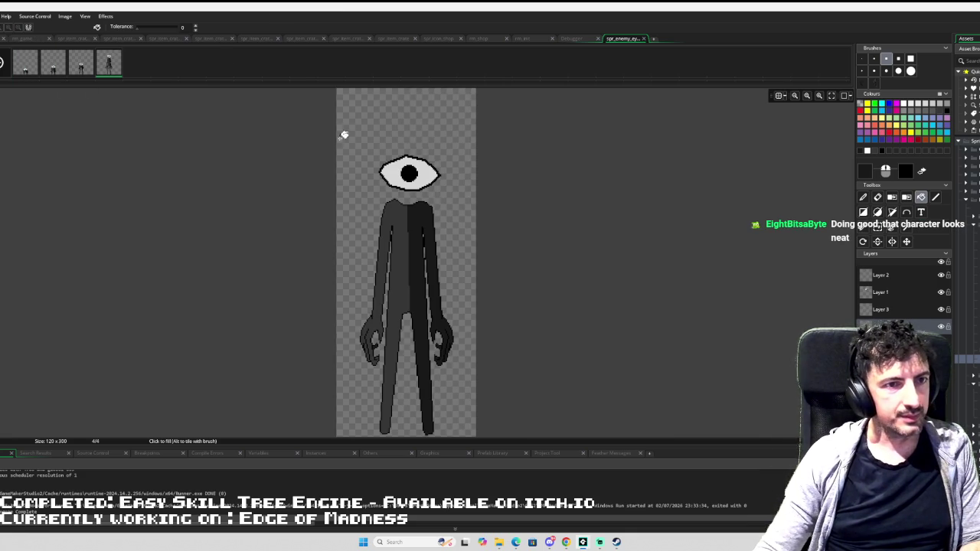
- Select the original eye's layer and hide the small white eye shape
scroll(409, 169, "down", 3)
scroll(430, 128, "up", 2)
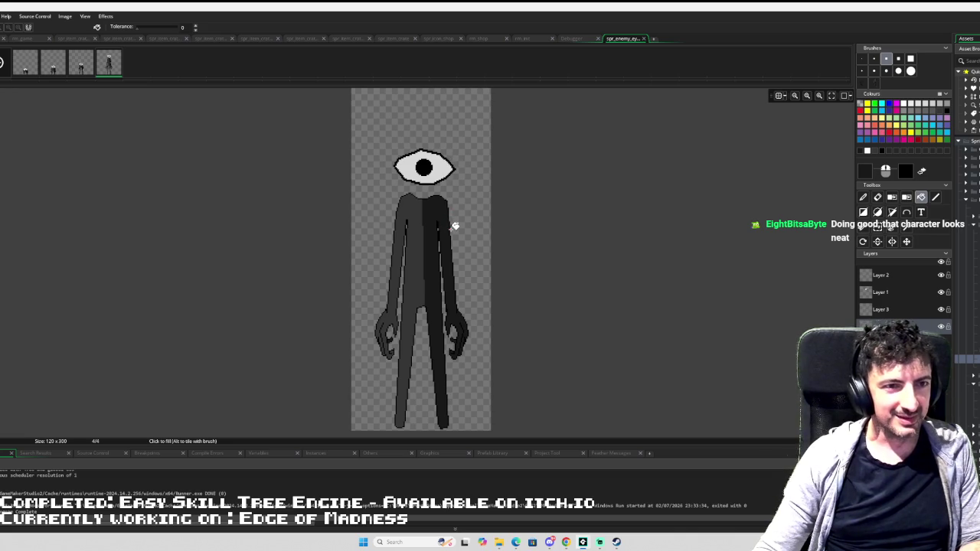
scroll(442, 165, "up", 1)
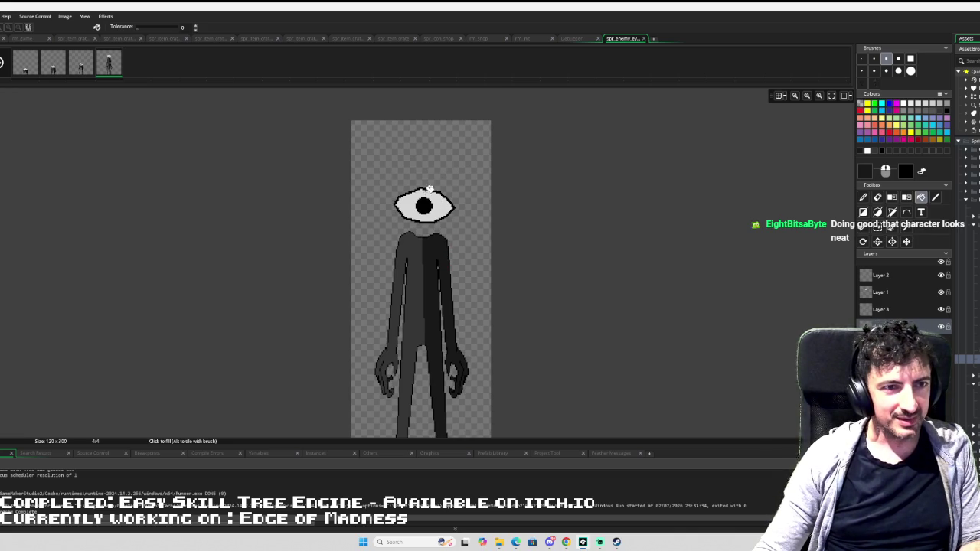
left_click(880, 294)
left_click(942, 294)
left_click(941, 293)
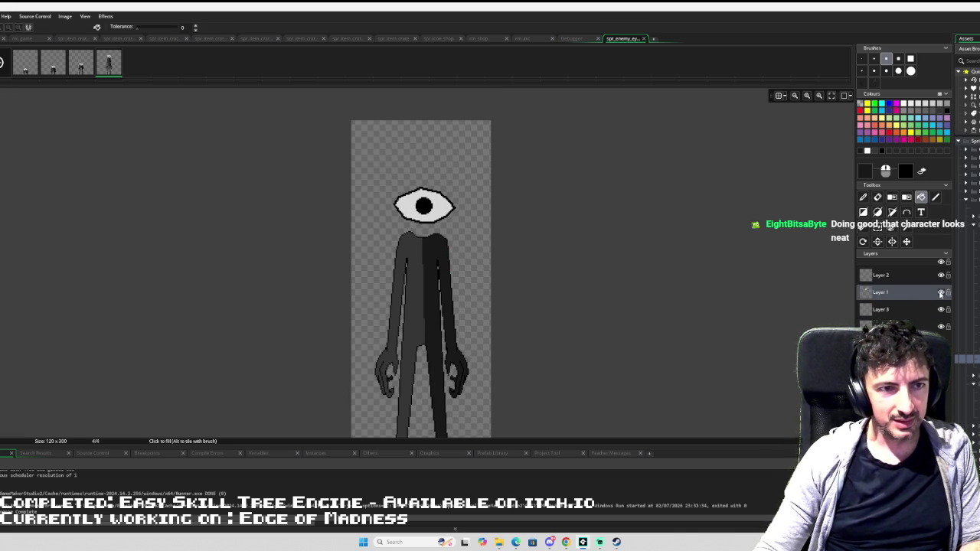
left_click(942, 293)
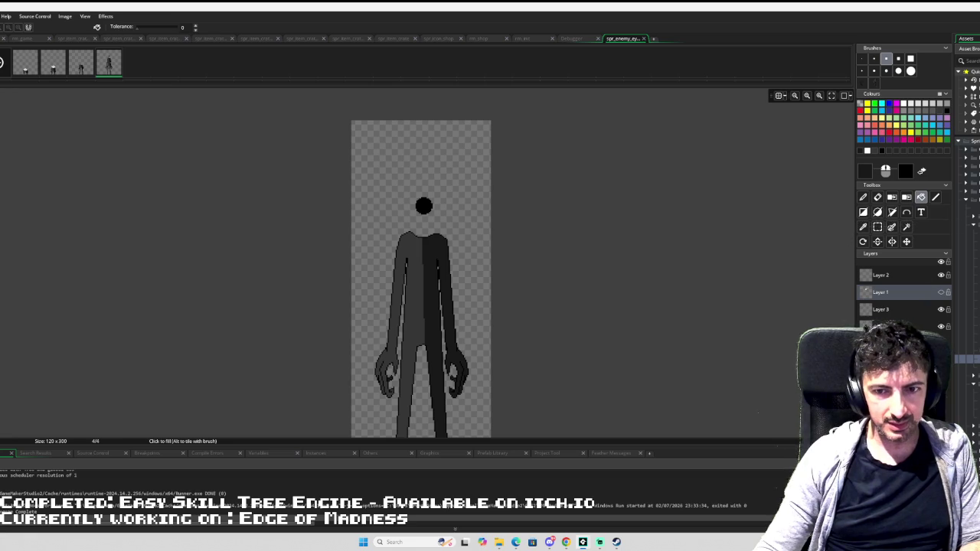
- Draw the large almond-shaped eye outline around the pupil with the 1px Line tool
left_click(935, 197)
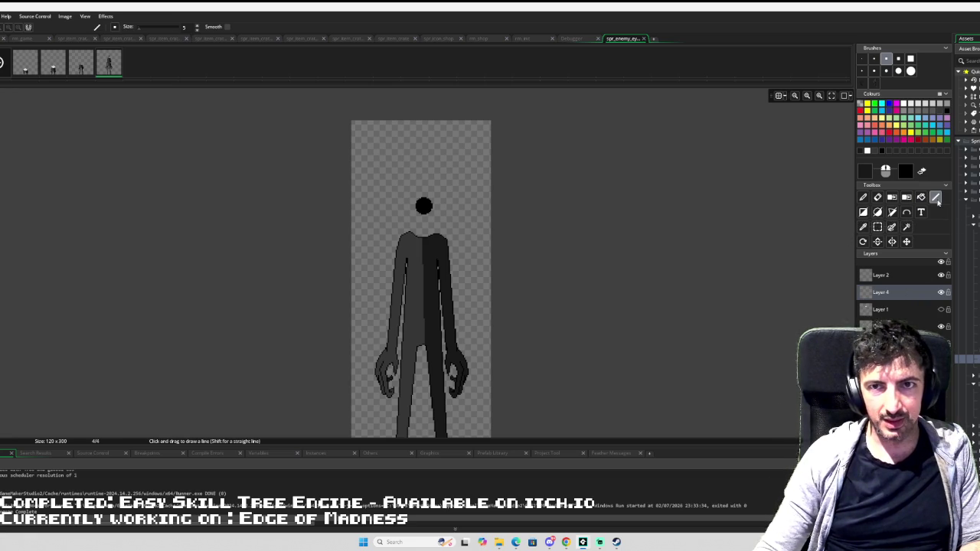
left_click(861, 59)
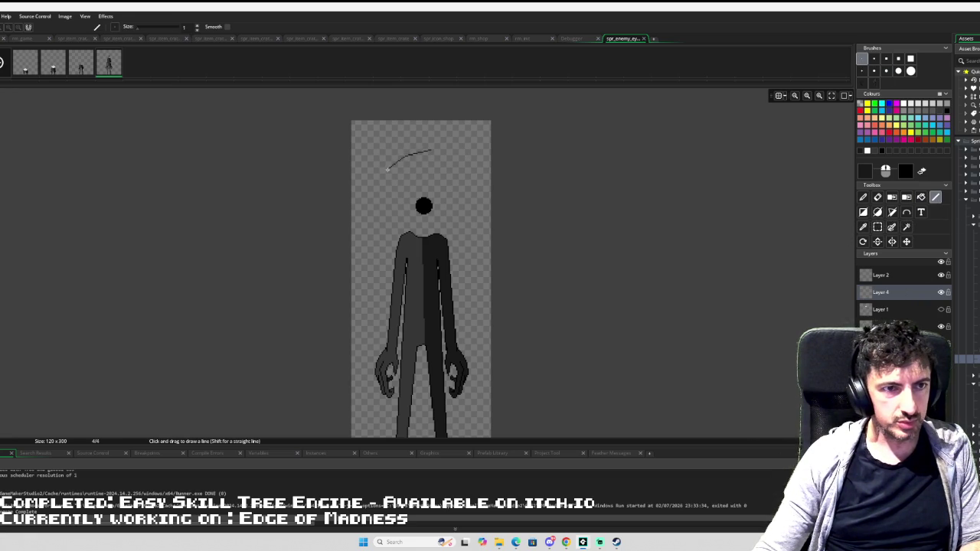
mouse_move(388, 170)
left_mouse_down()
mouse_move(367, 193)
mouse_move(362, 186)
left_mouse_up()
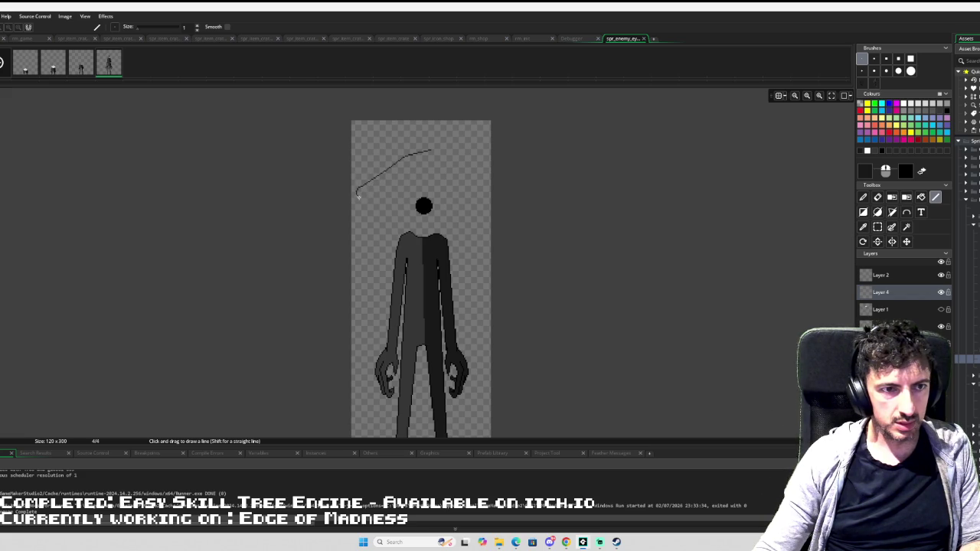
mouse_move(382, 216)
left_mouse_down()
mouse_move(459, 225)
mouse_move(486, 203)
left_mouse_up()
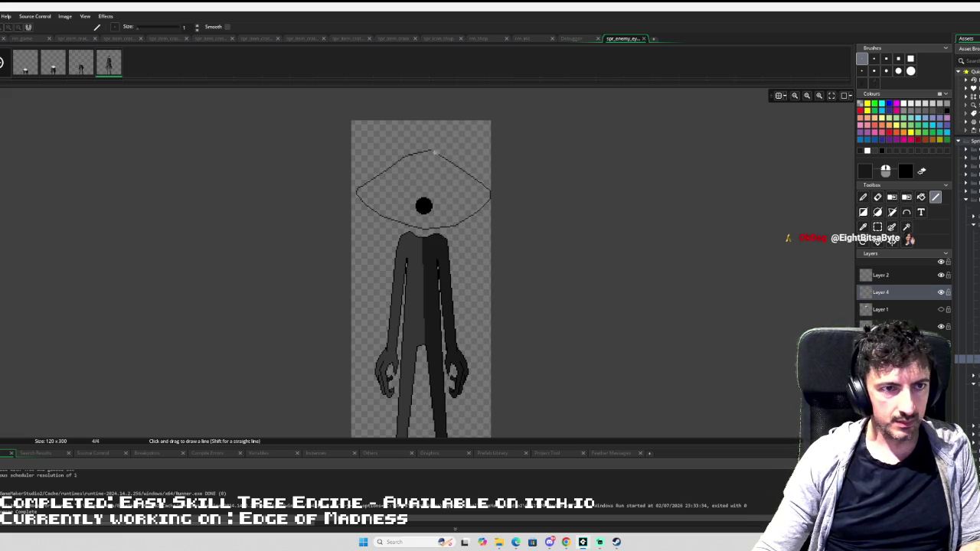
- Clean up stray outline pixels with the Eraser
scroll(453, 142, "up", 3)
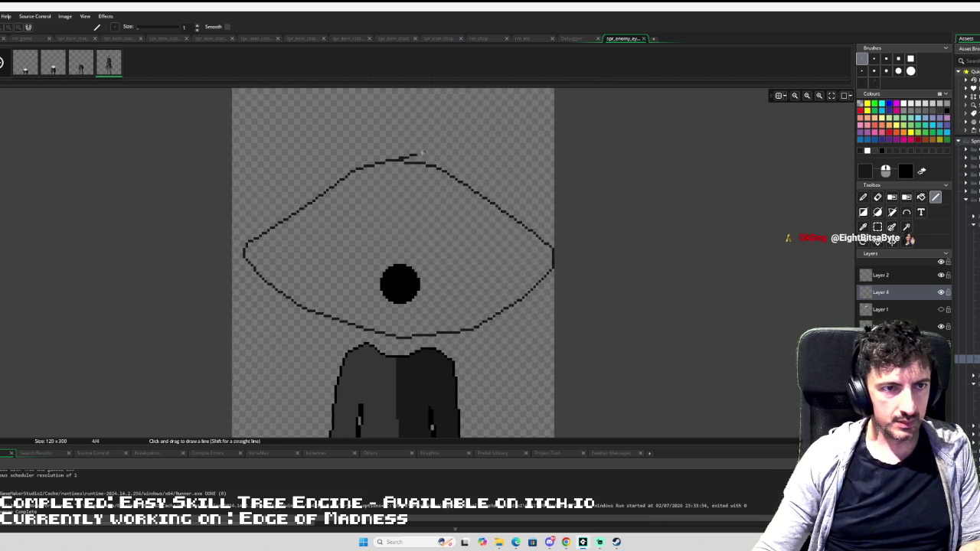
key("e")
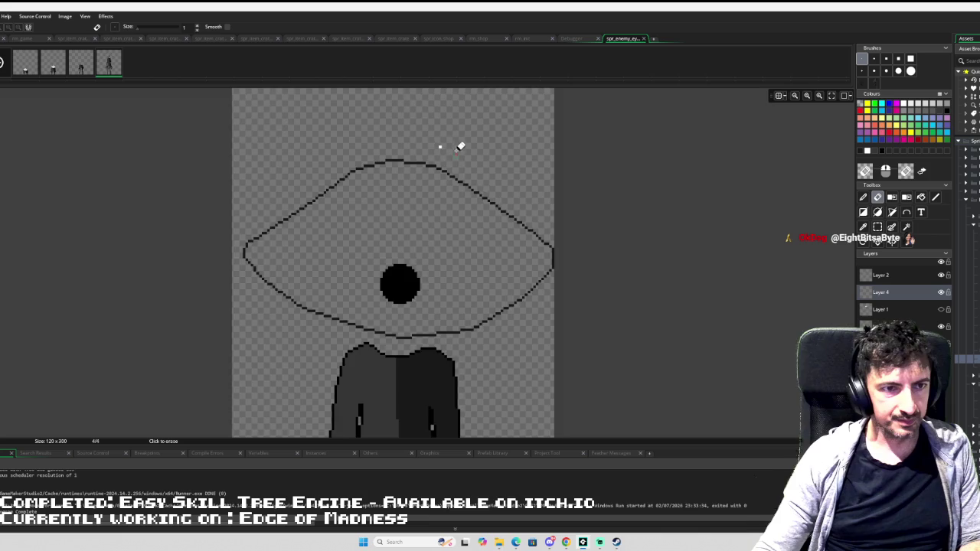
scroll(464, 260, "down", 2)
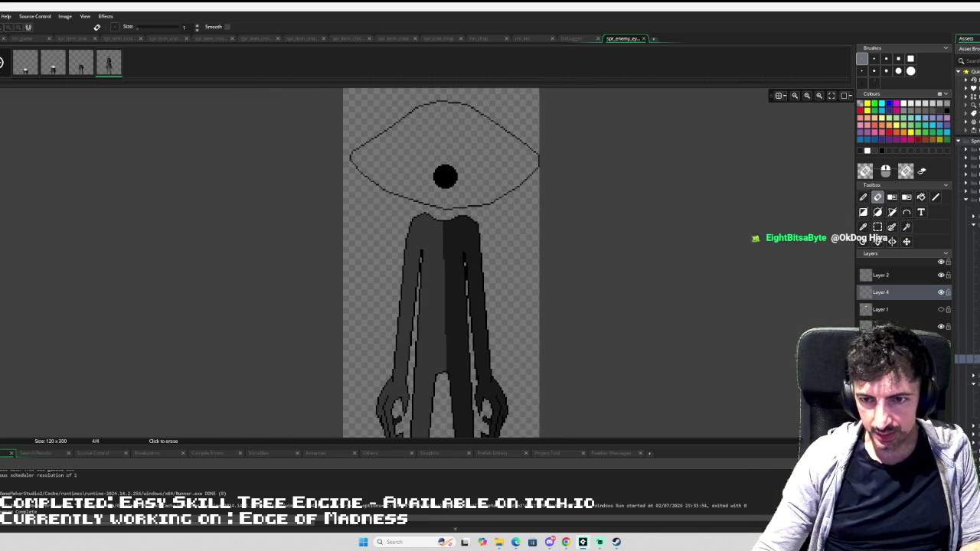
scroll(968, 229, "down", 3)
scroll(967, 229, "down", 1)
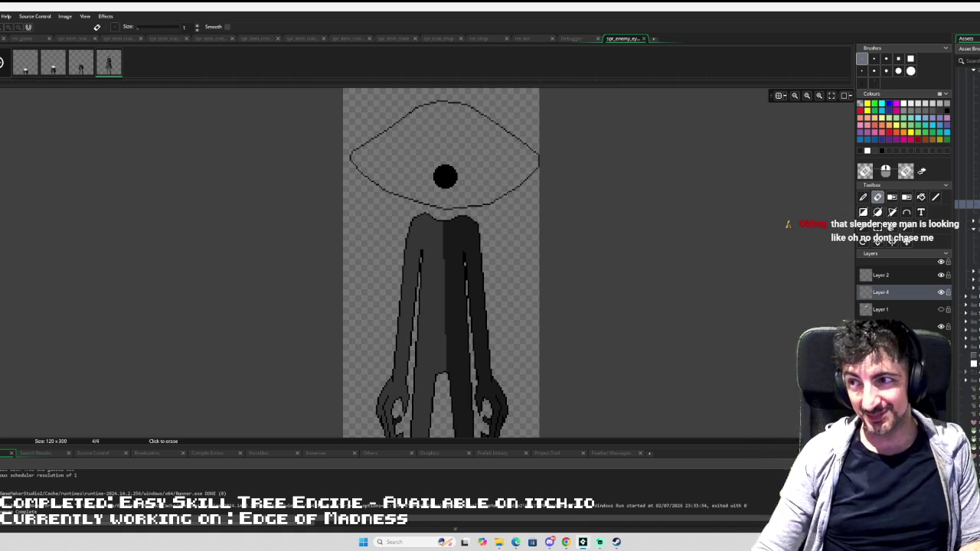
scroll(624, 260, "down", 4)
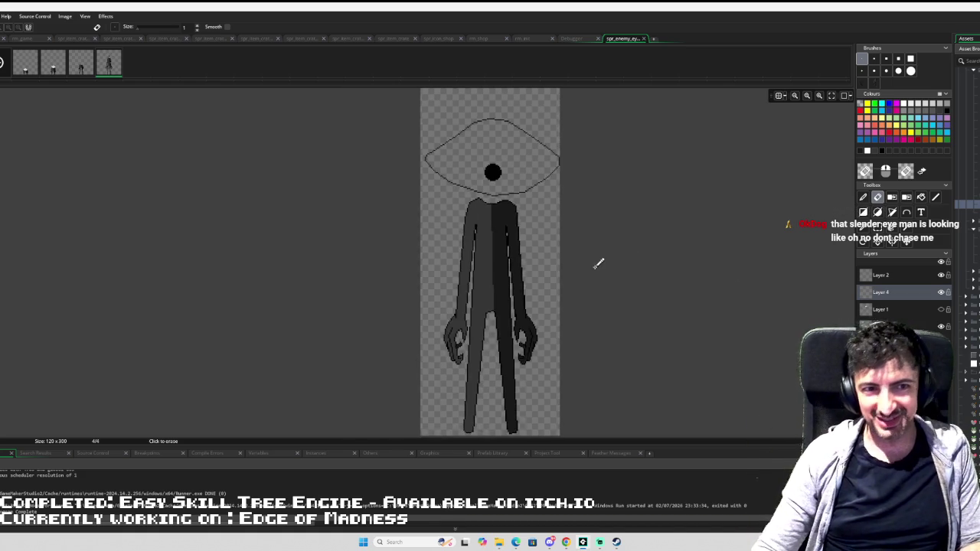
scroll(606, 269, "up", 1)
scroll(572, 221, "up", 1)
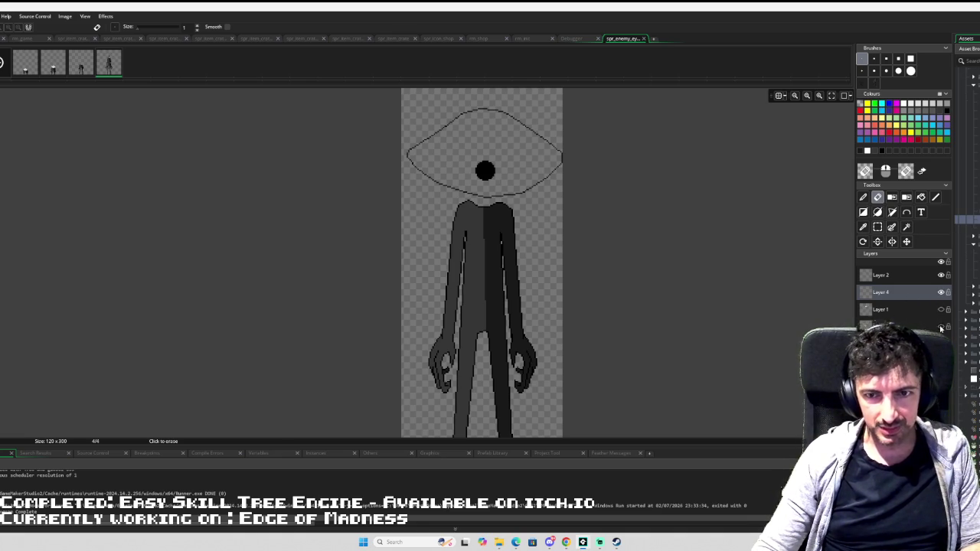
- On Layer 2, erase the black pupil with a size-15 eraser
left_click(941, 275)
left_click(941, 275)
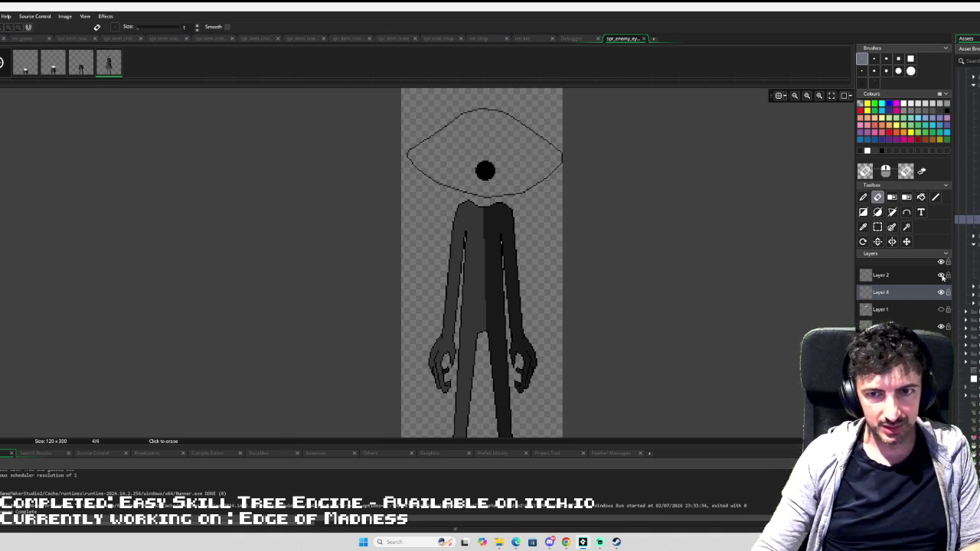
left_click(911, 276)
left_click(910, 59)
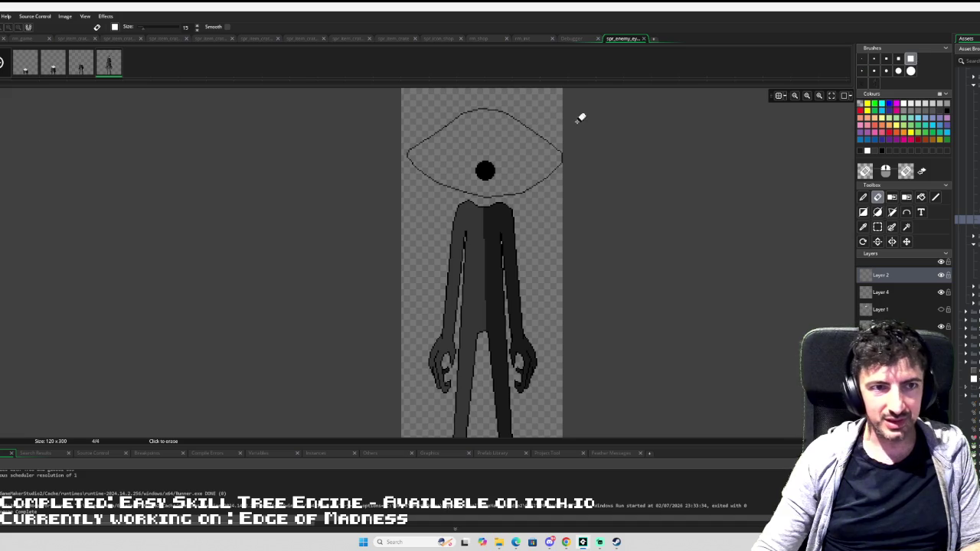
left_click_drag(495, 159, 468, 173)
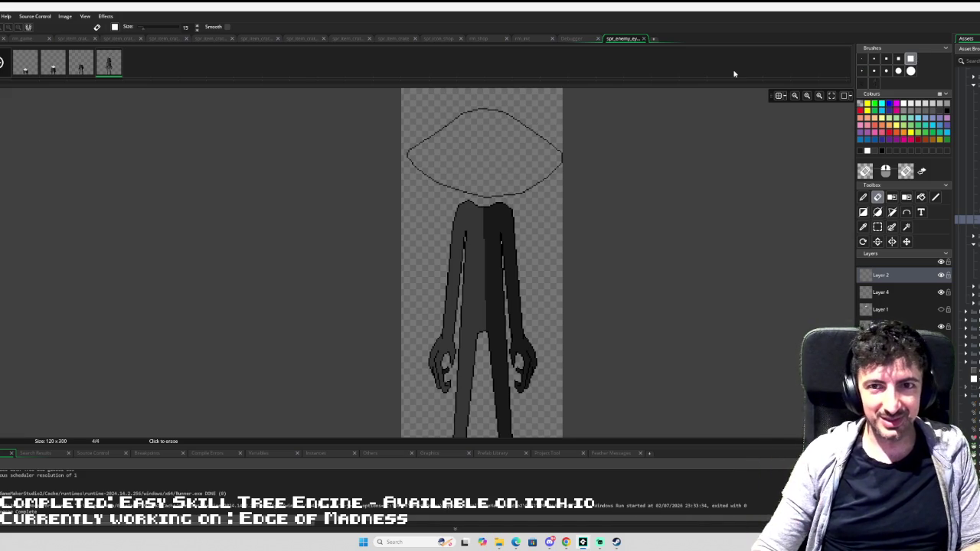
- Fill the inside of the head outline on its own layer with a light colour
key("f")
left_click(507, 164)
key("ctrl+z")
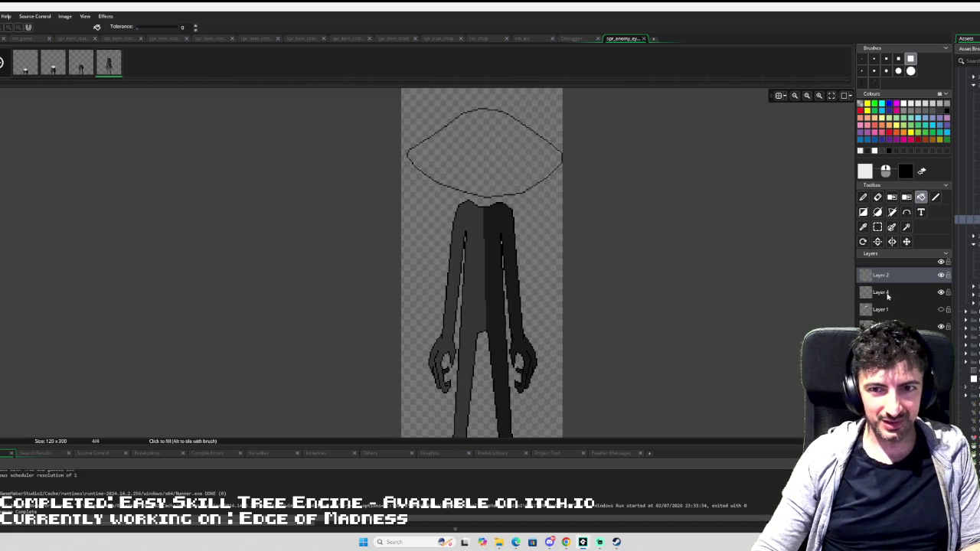
left_click(882, 292)
left_click(523, 162)
scroll(523, 163, "up", 2)
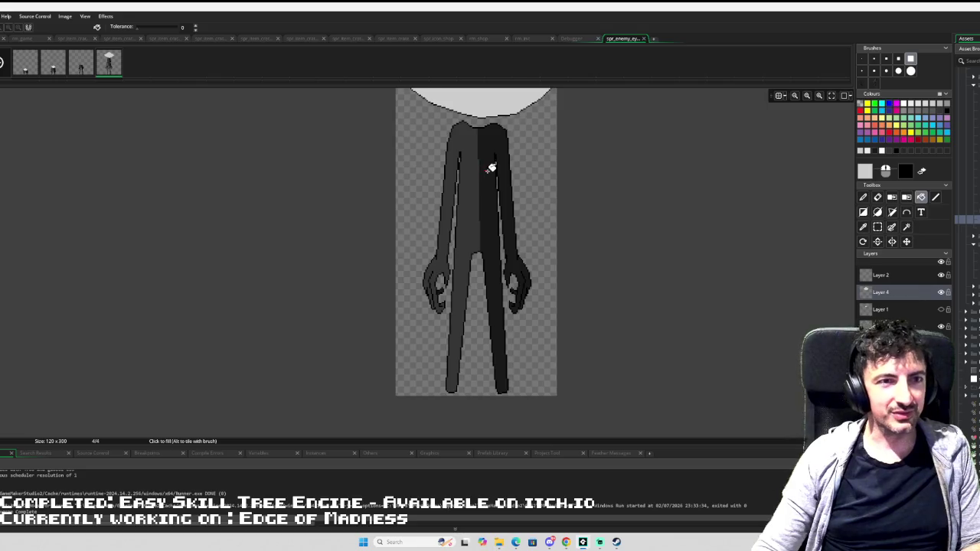
scroll(503, 171, "up", 2)
scroll(503, 167, "down", 2)
scroll(503, 166, "down", 1)
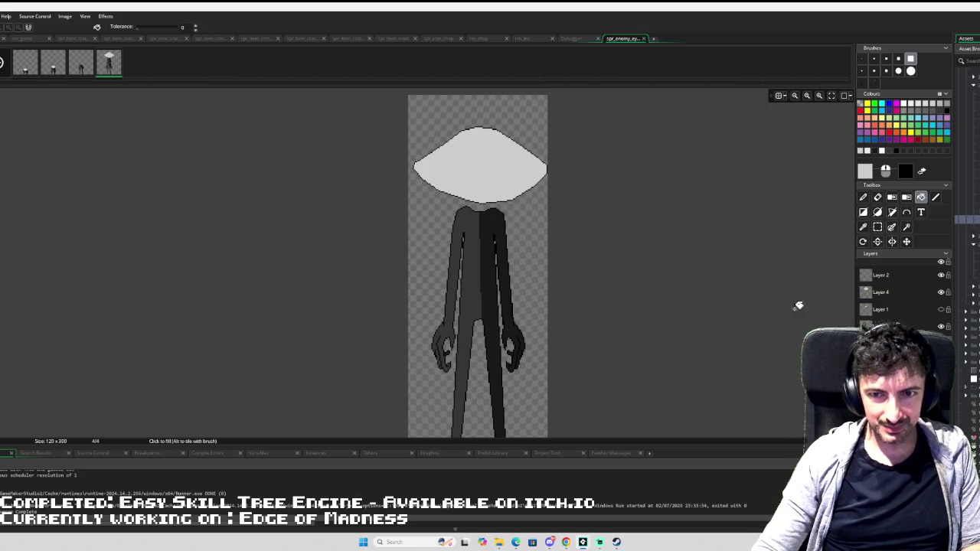
- Marquee-select the white head shape and move it higher on the canvas
key("s")
left_click(879, 291)
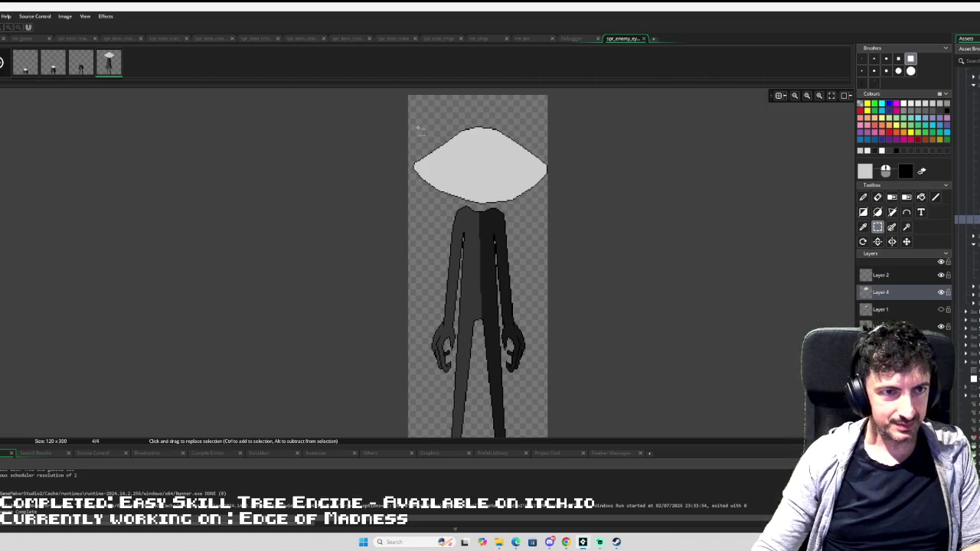
left_click_drag(404, 116, 582, 210)
left_click_drag(534, 173, 533, 154)
left_click(458, 209)
- Select the body and clawed hands and shift them up beneath the head
scroll(451, 204, "down", 1)
mouse_move(414, 162)
left_mouse_down()
mouse_move(547, 341)
mouse_move(556, 411)
left_mouse_up()
left_click_drag(494, 301, 495, 308)
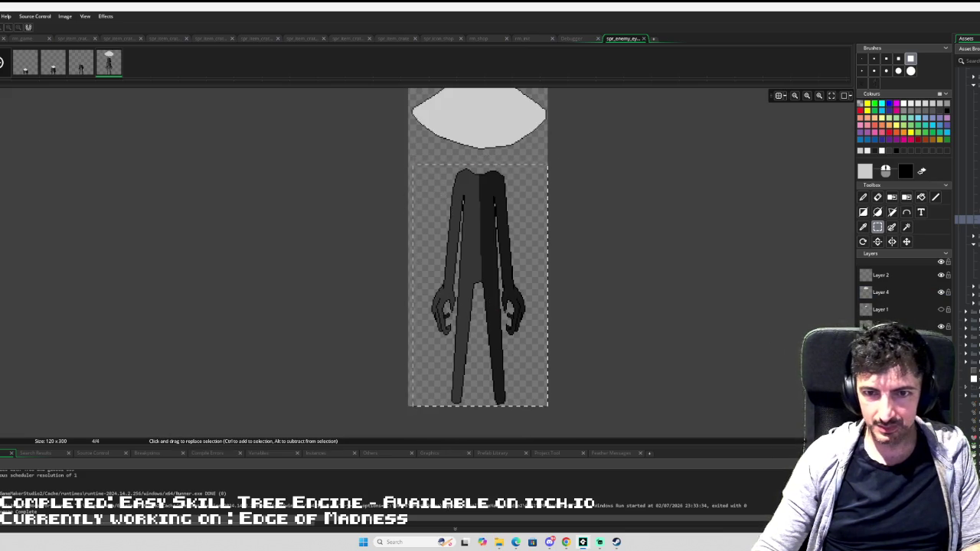
left_click_drag(498, 266, 497, 255)
left_click(604, 334)
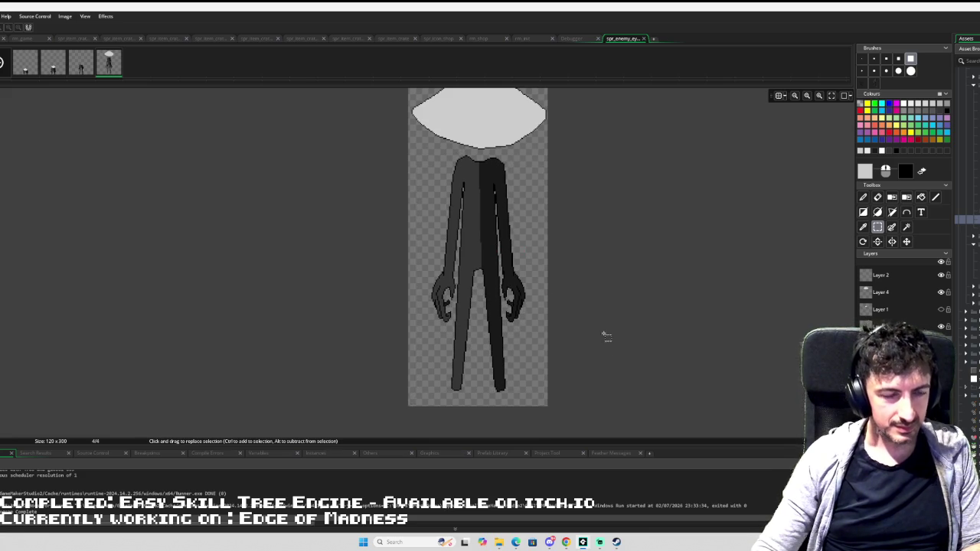
scroll(574, 268, "up", 3)
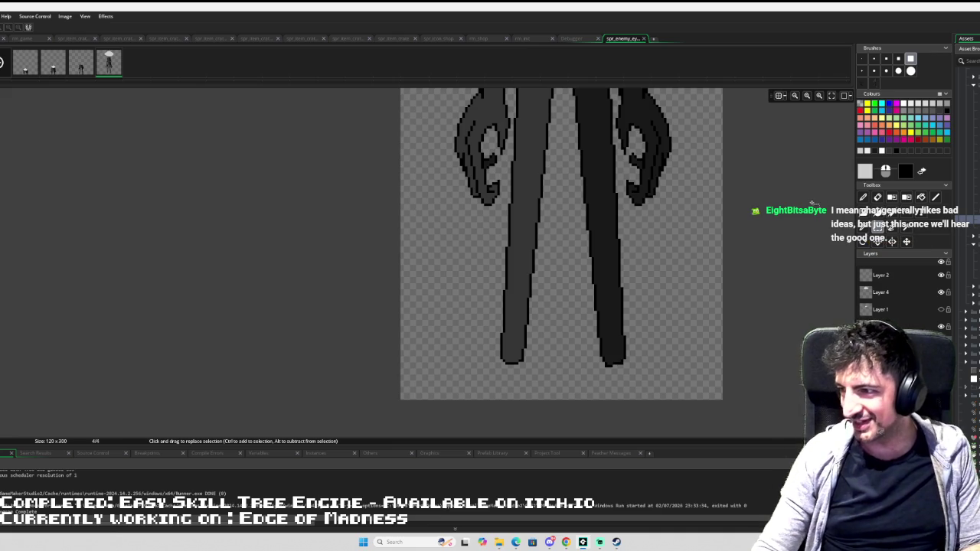
- Zoom and pan the canvas to review the whole finished eye enemy figure
scroll(705, 153, "down", 3)
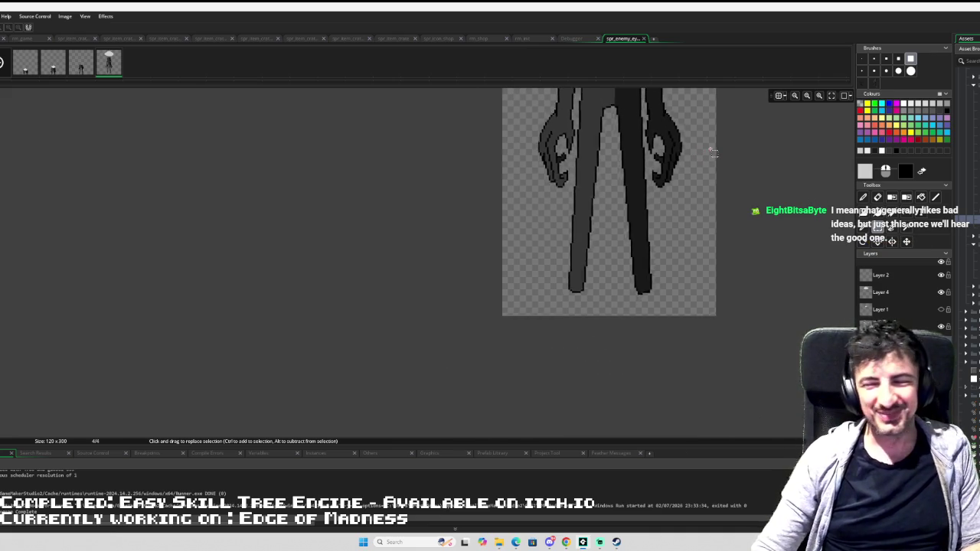
scroll(733, 163, "up", 5)
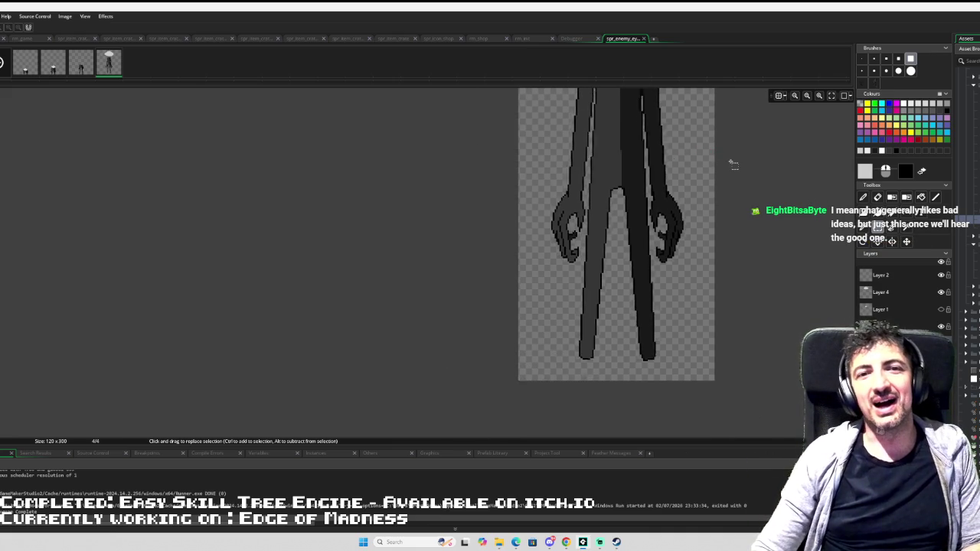
scroll(752, 182, "down", 2)
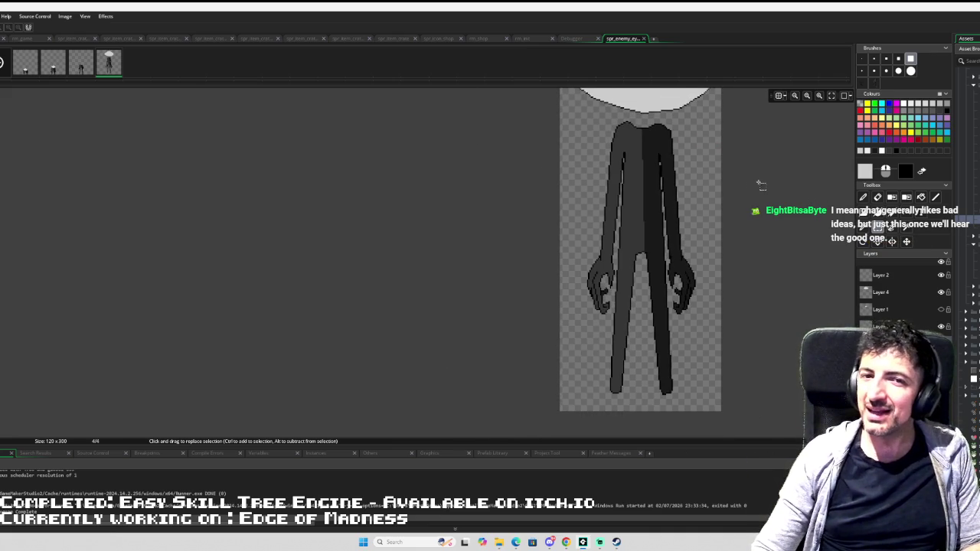
left_click_drag(762, 183, 657, 216)
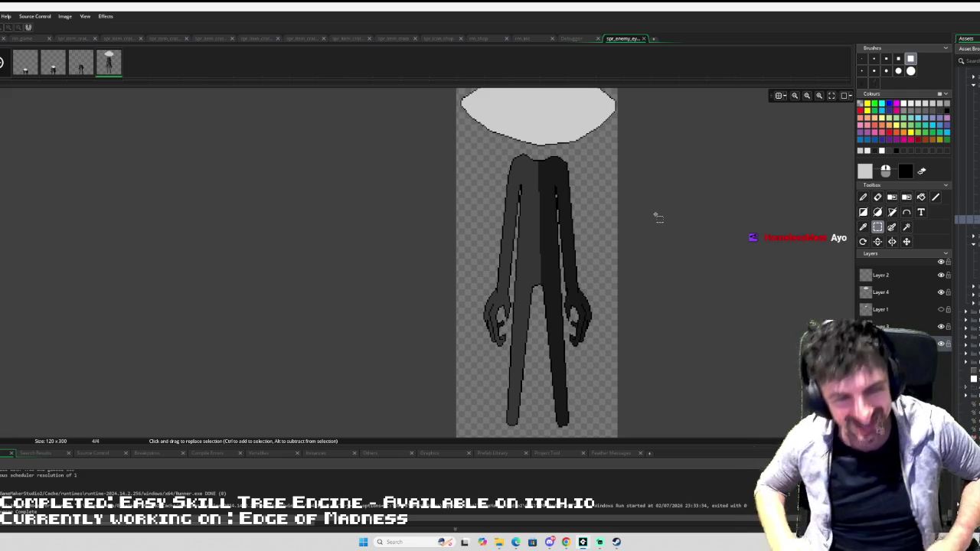
scroll(630, 273, "down", 1)
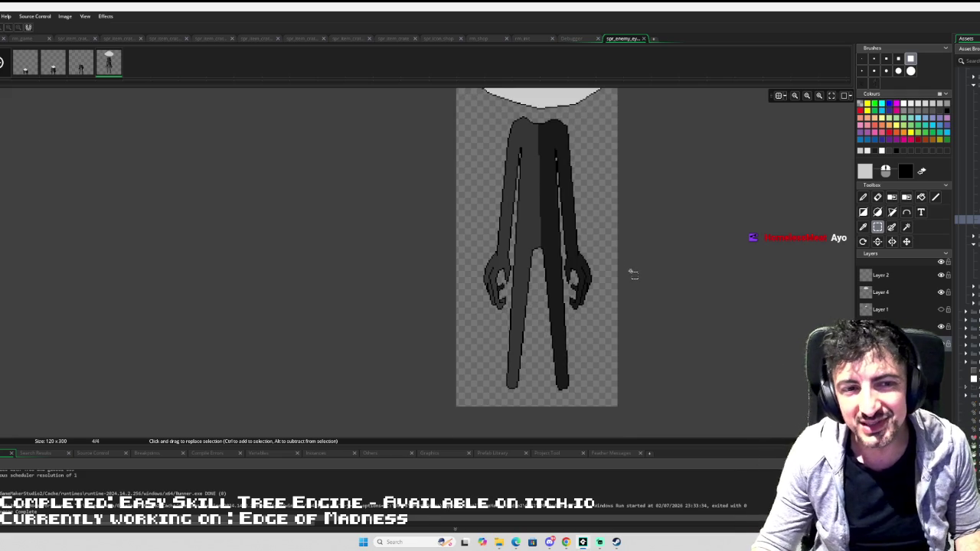
scroll(633, 270, "down", 2, "ctrl")
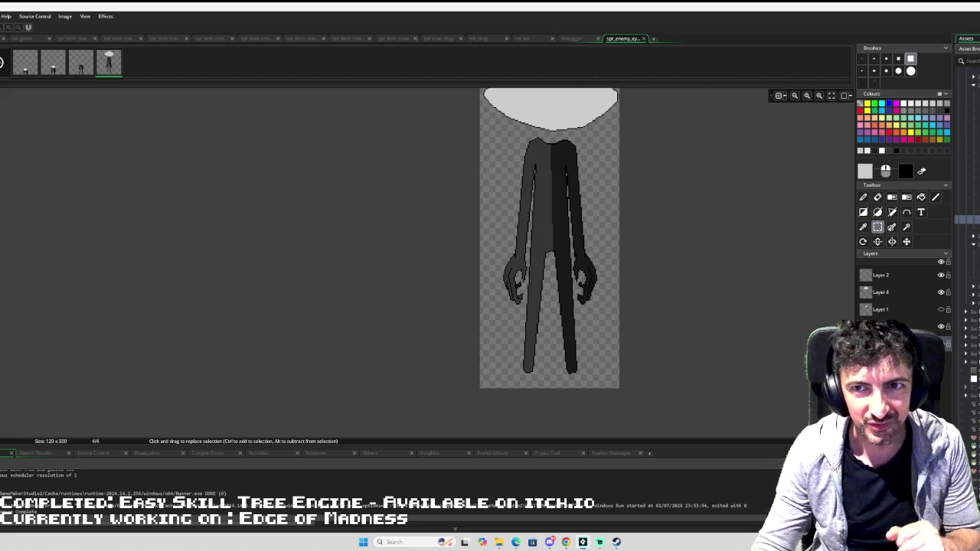
scroll(659, 236, "up", 2)
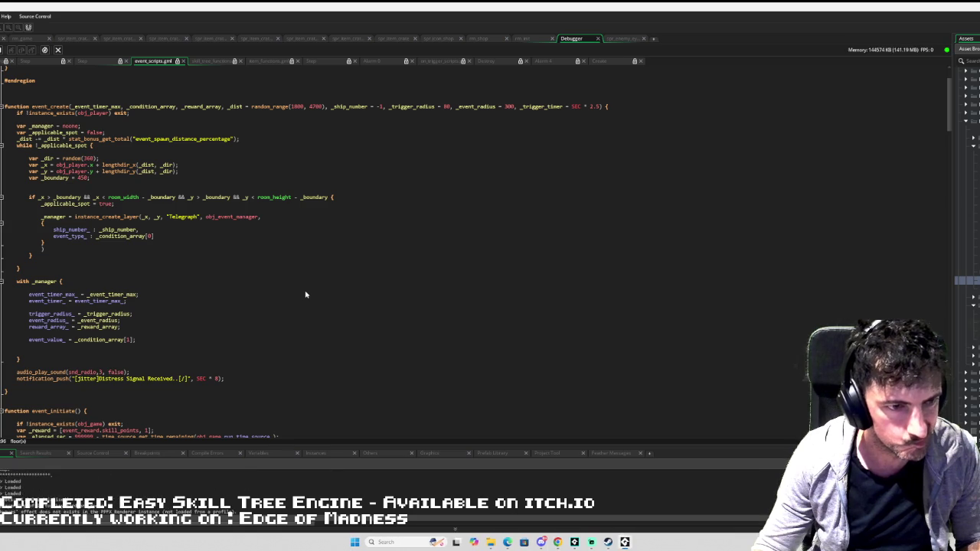
- Start level 1 as the tank, drive it right and up across the map, then quit
key("Return")
key("Return")
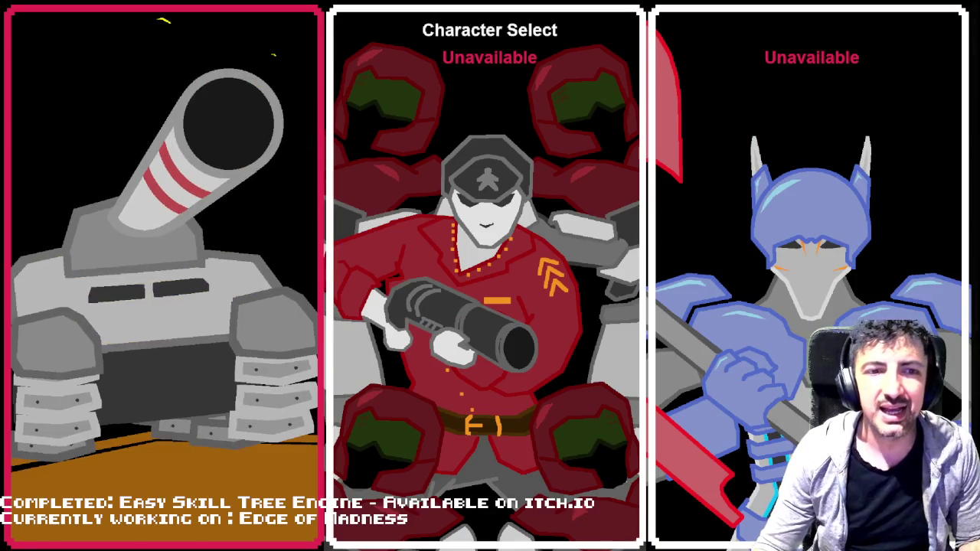
key("Return")
key("d")
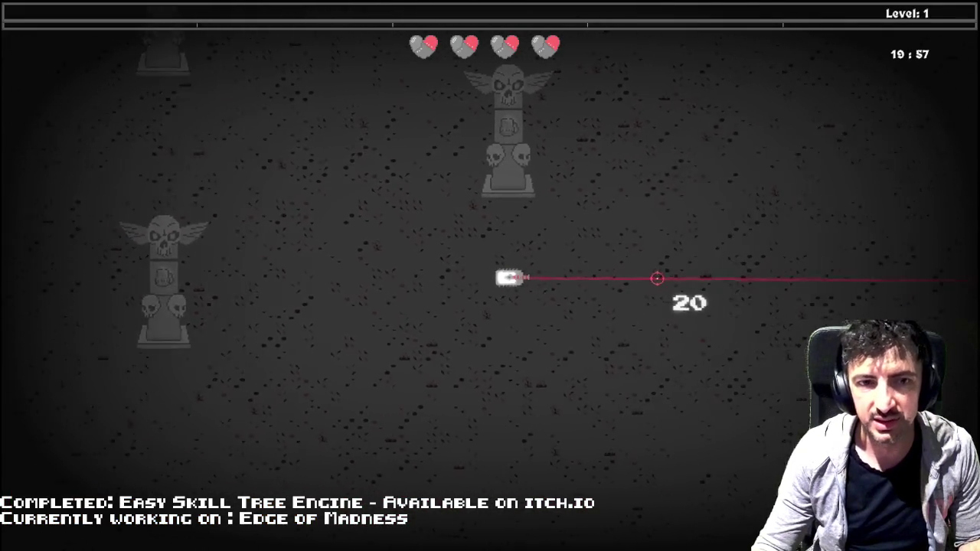
key("w")
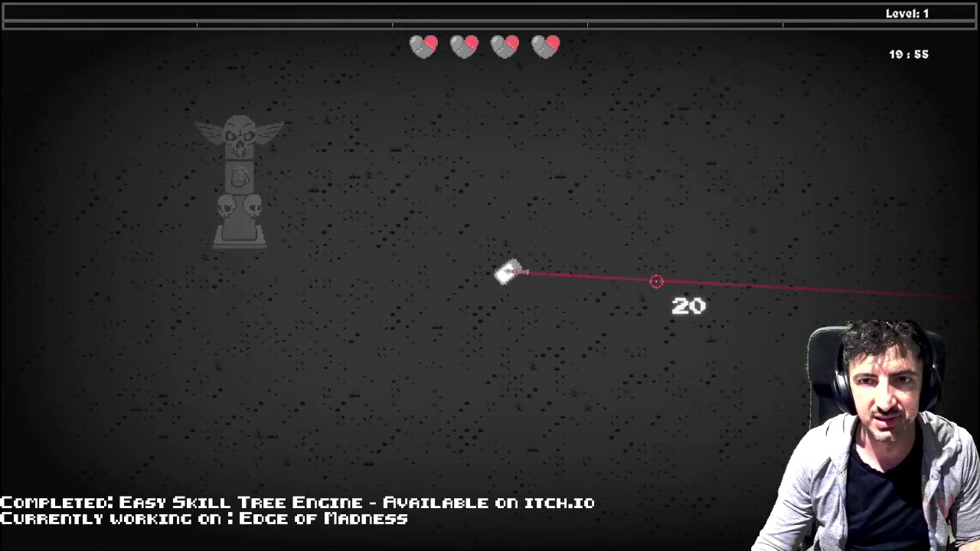
key("d")
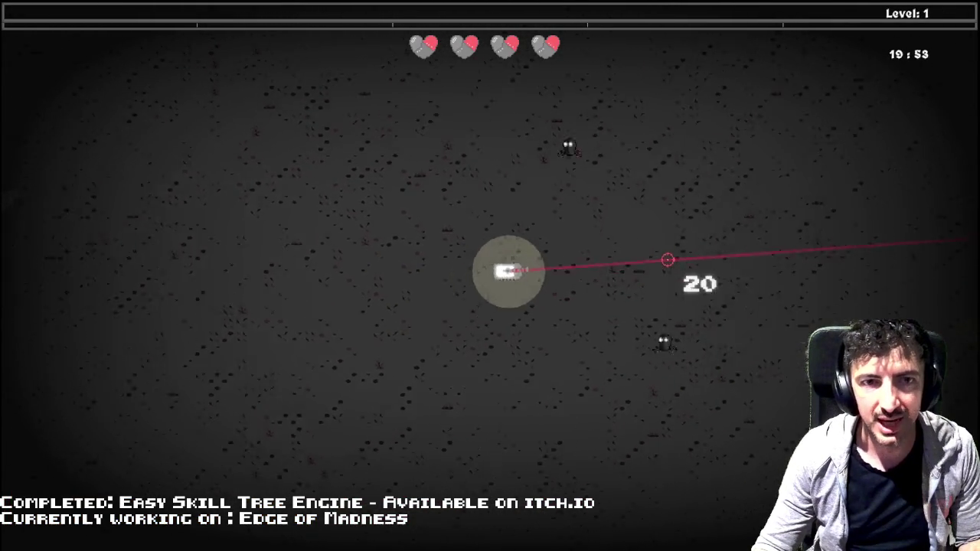
key("w")
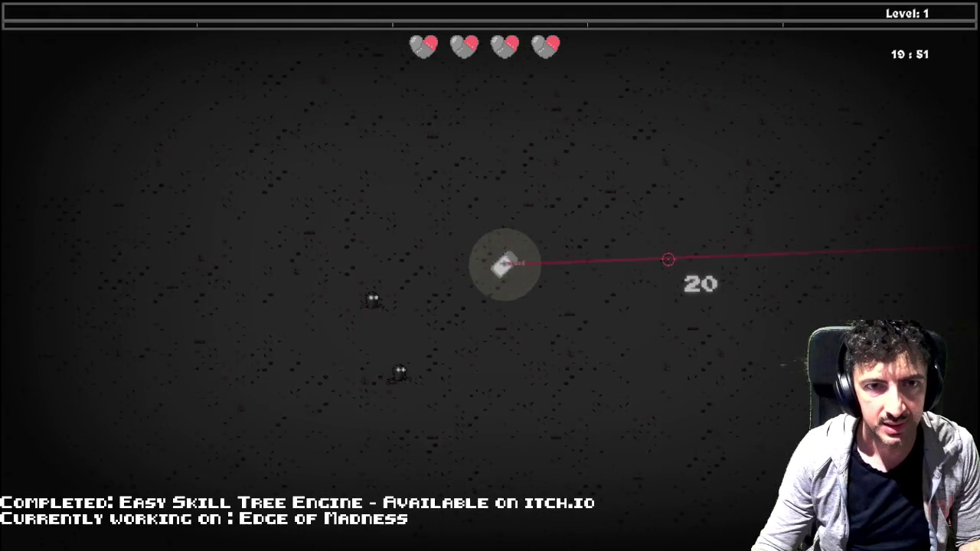
key("d")
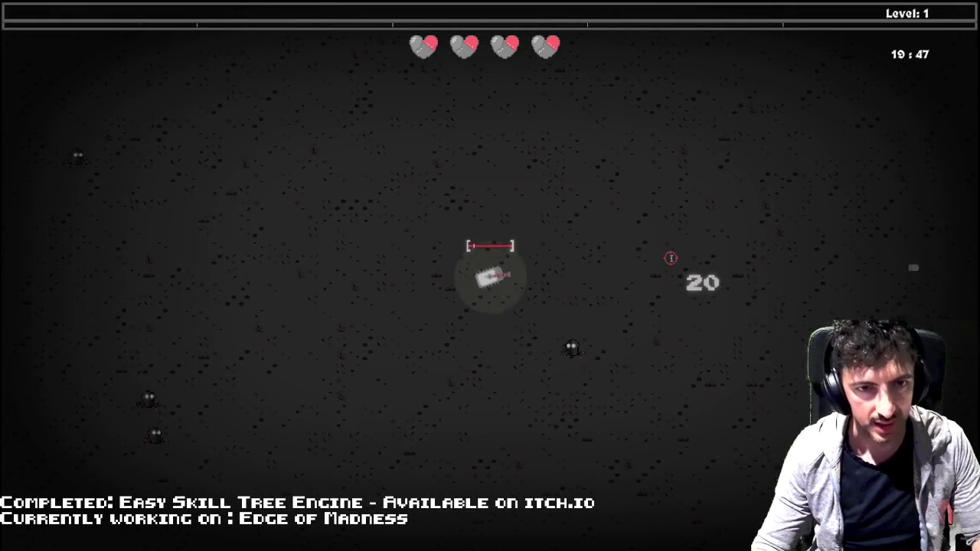
key("Escape")
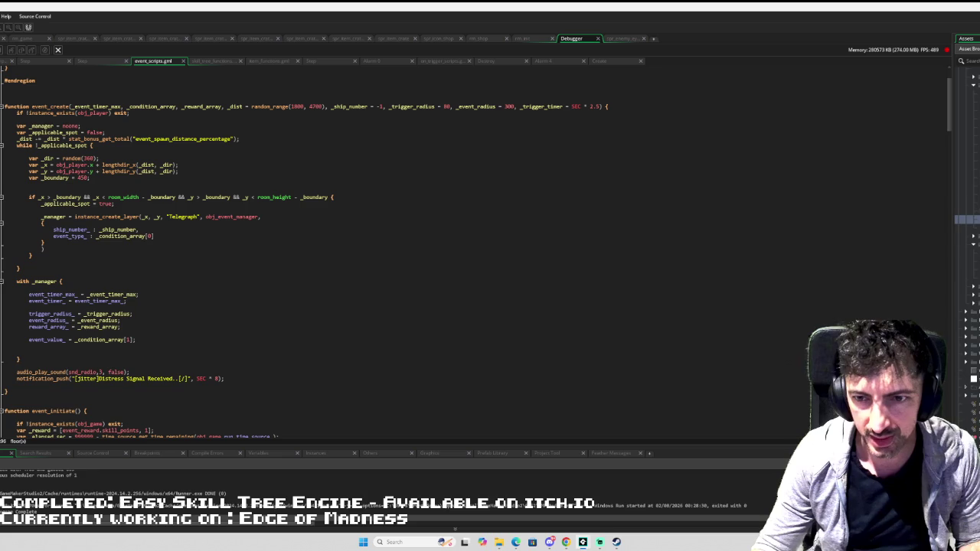
- Open the skill-tree macros script, change SKILLTREE_DEBUG_MODE to true, and relaunch the game
left_click(959, 146)
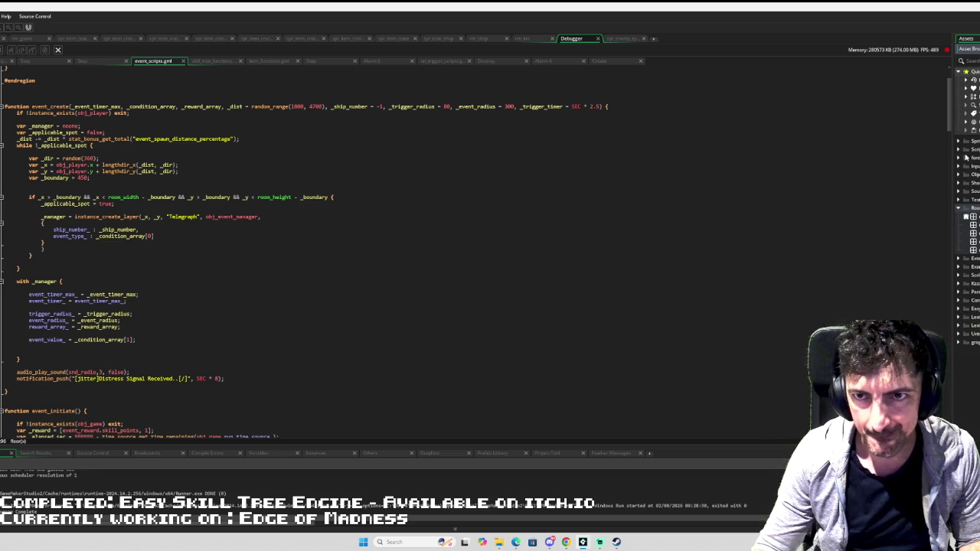
left_click(960, 149)
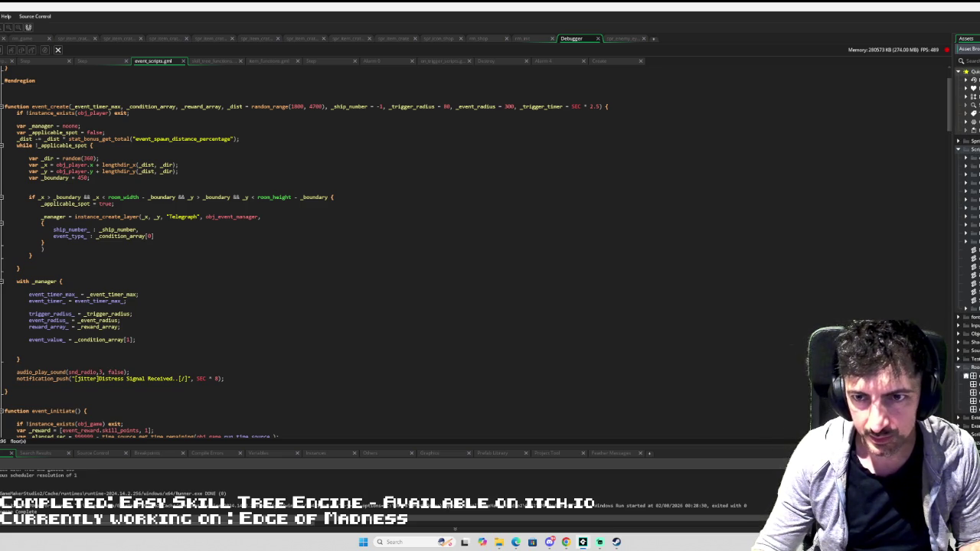
double_click(968, 250)
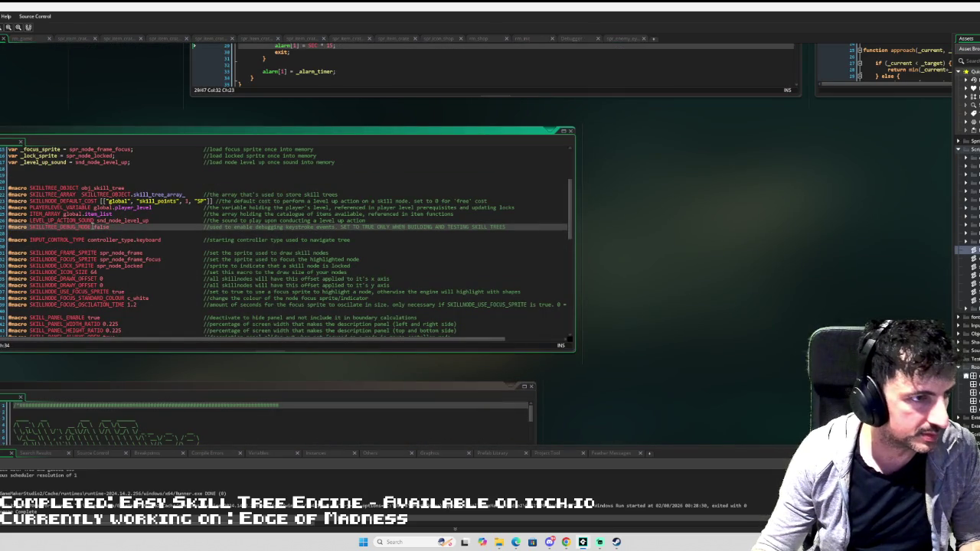
double_click(100, 228)
type("true")
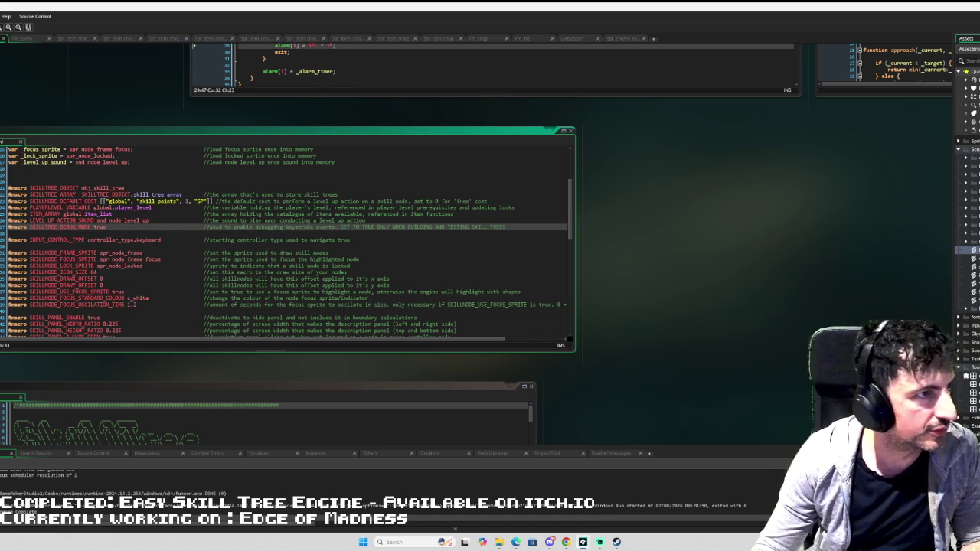
key("F6")
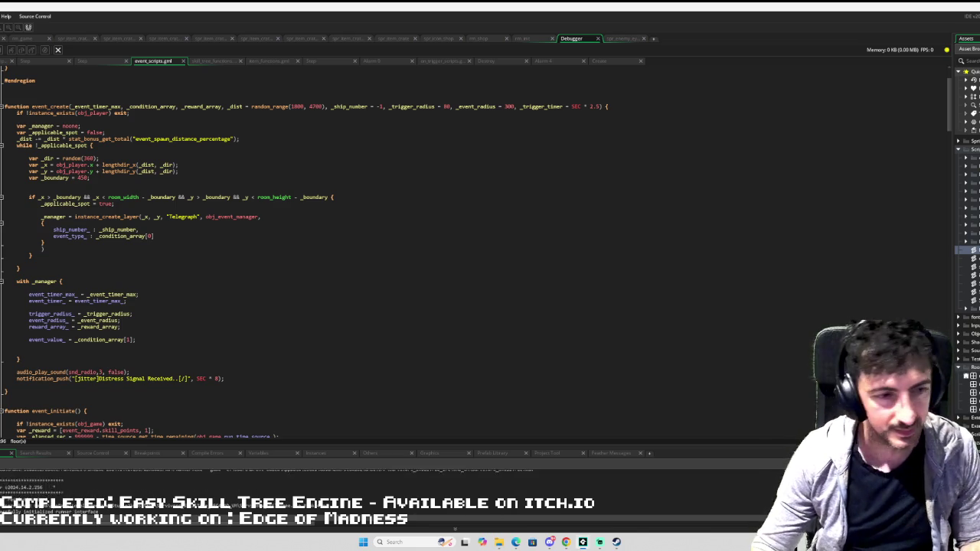
- Start a level 1 run and move the character rightward across the map with WASD
key("Return")
key("Return")
key("Return")
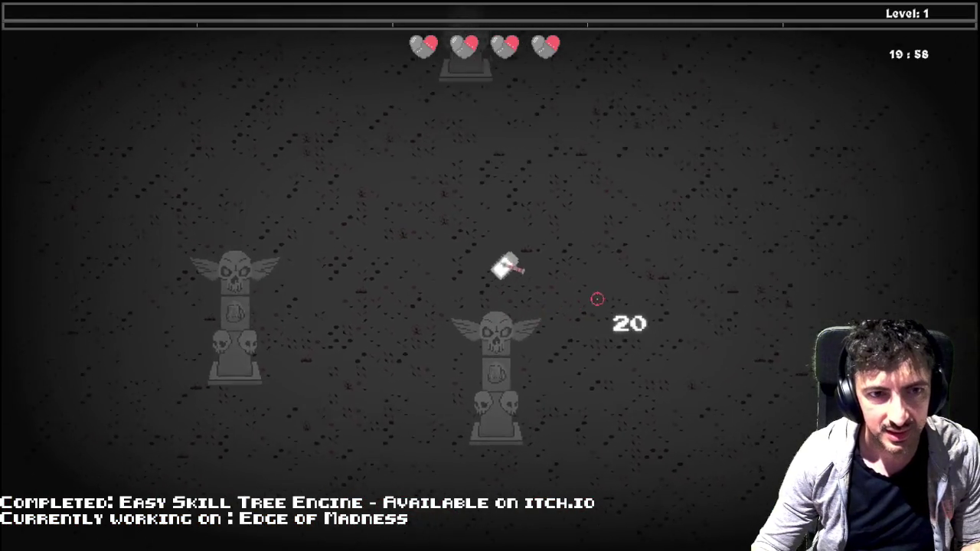
key("d")
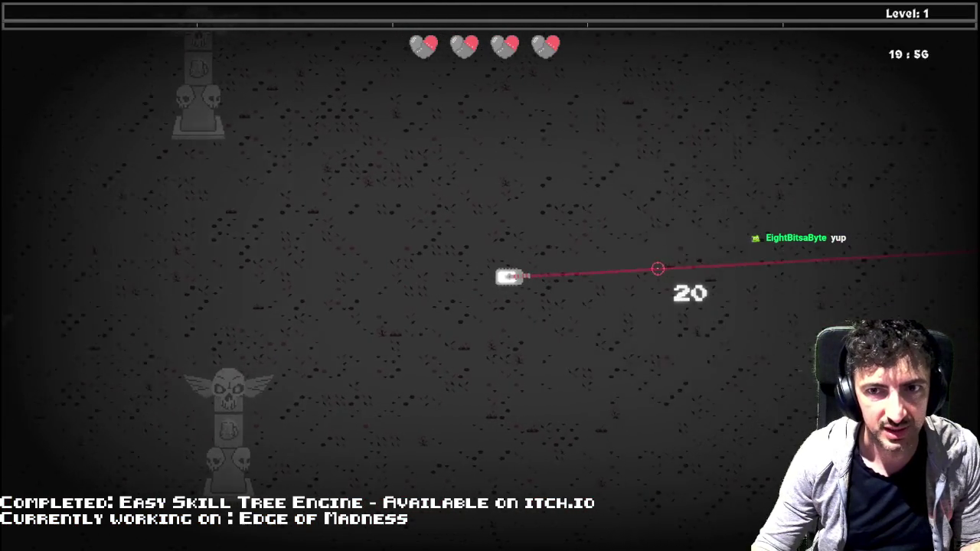
key("d")
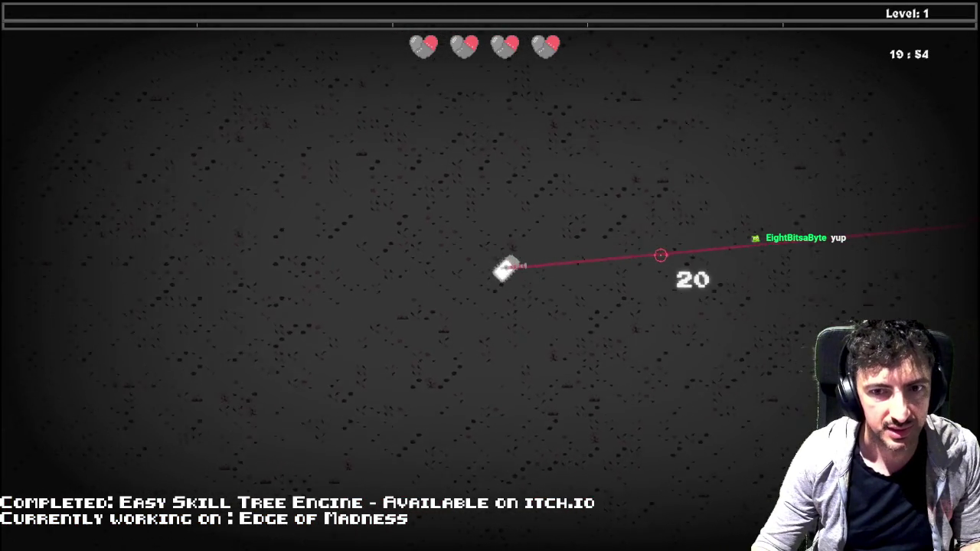
key("d")
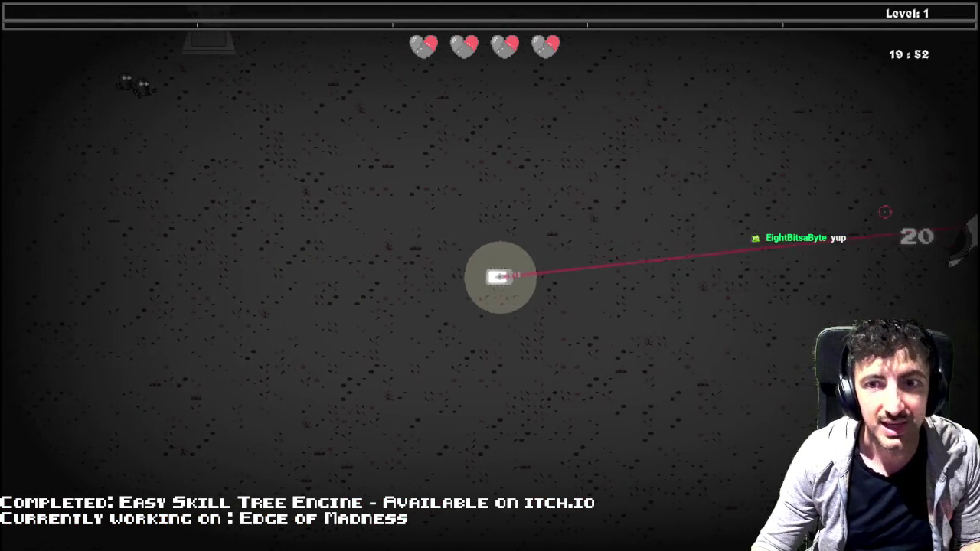
key("d")
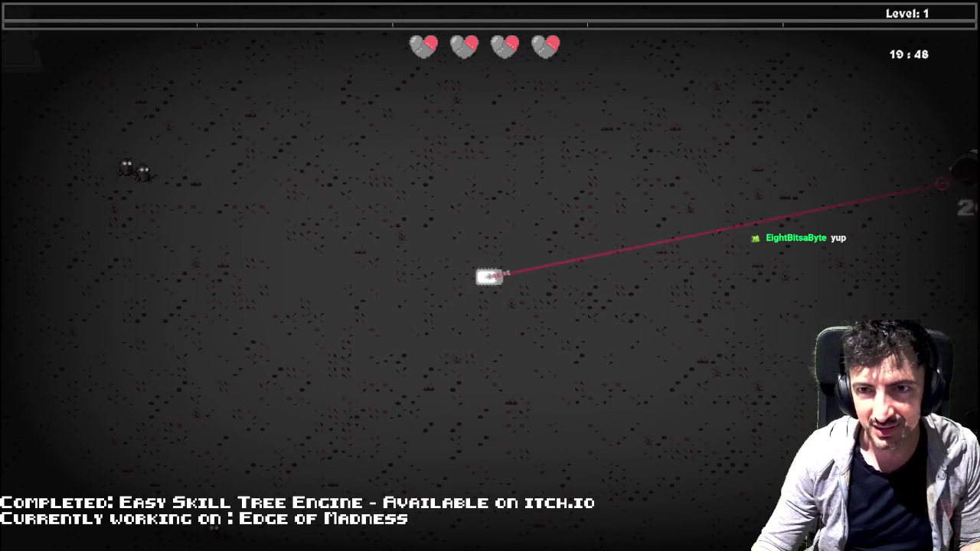
key("d")
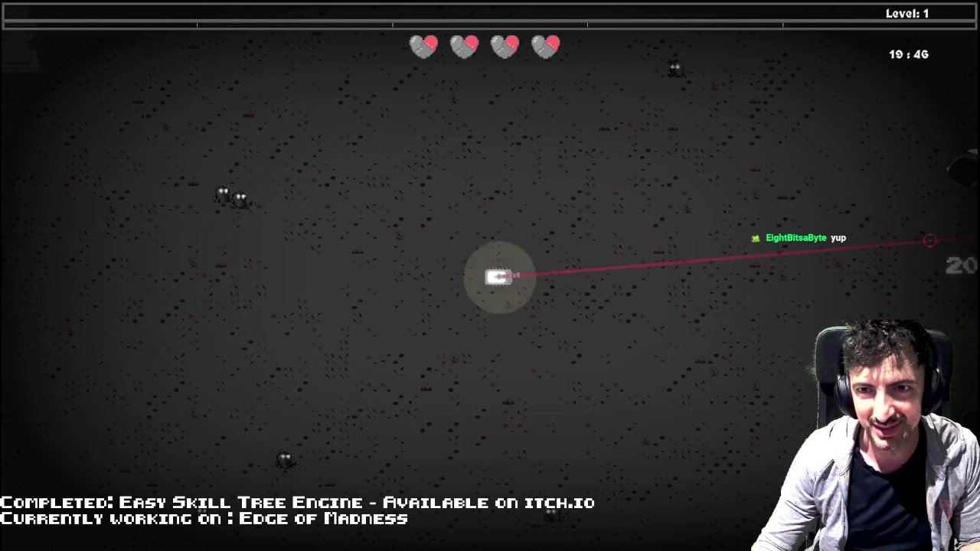
key("w")
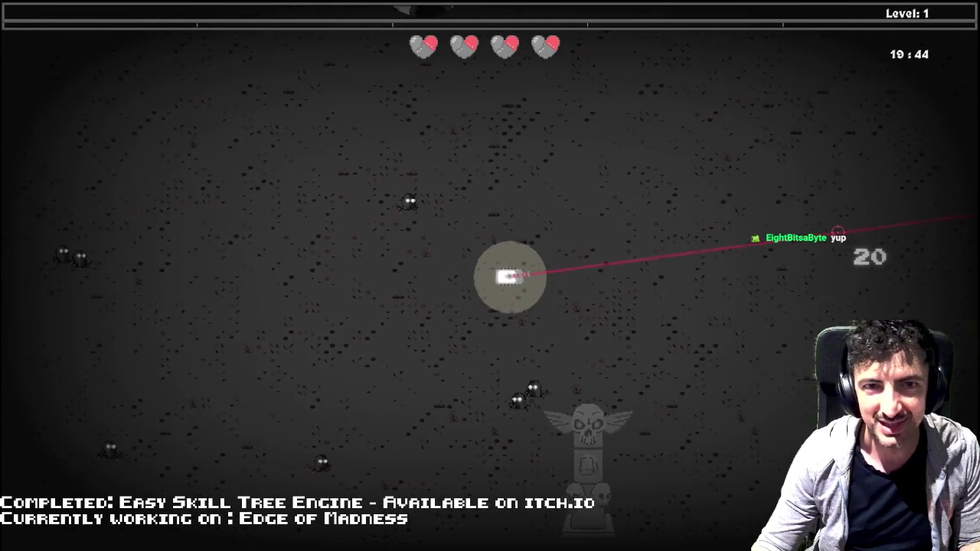
key("d")
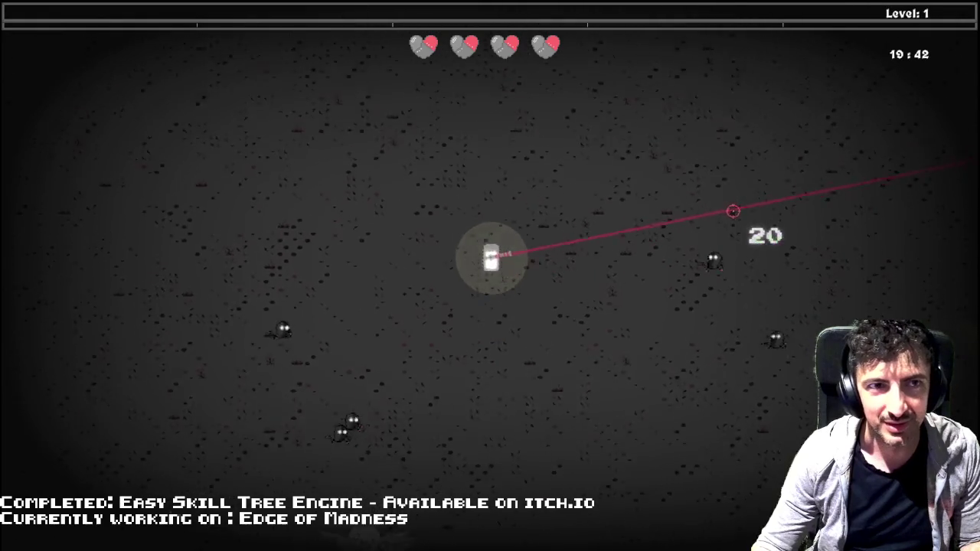
key("d")
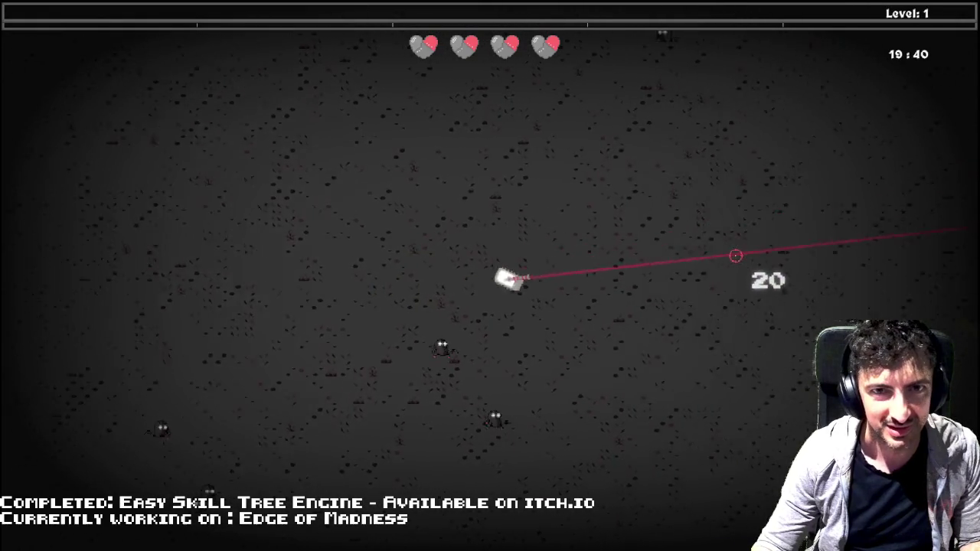
key("s")
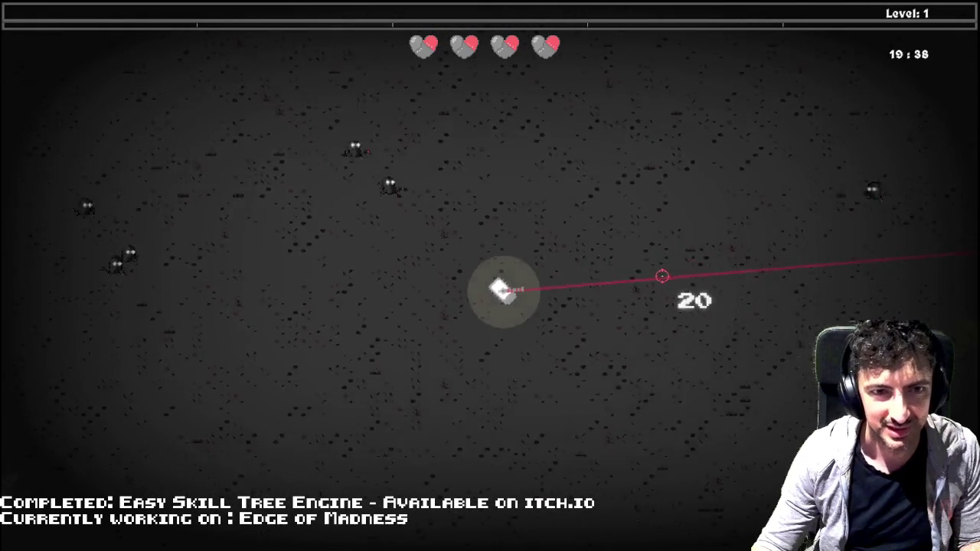
key("d")
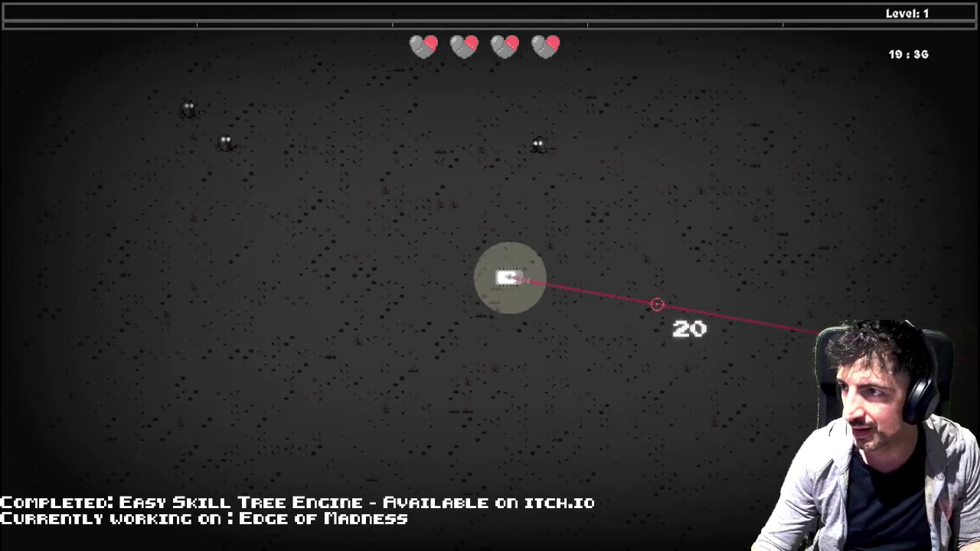
key("d")
key("d")
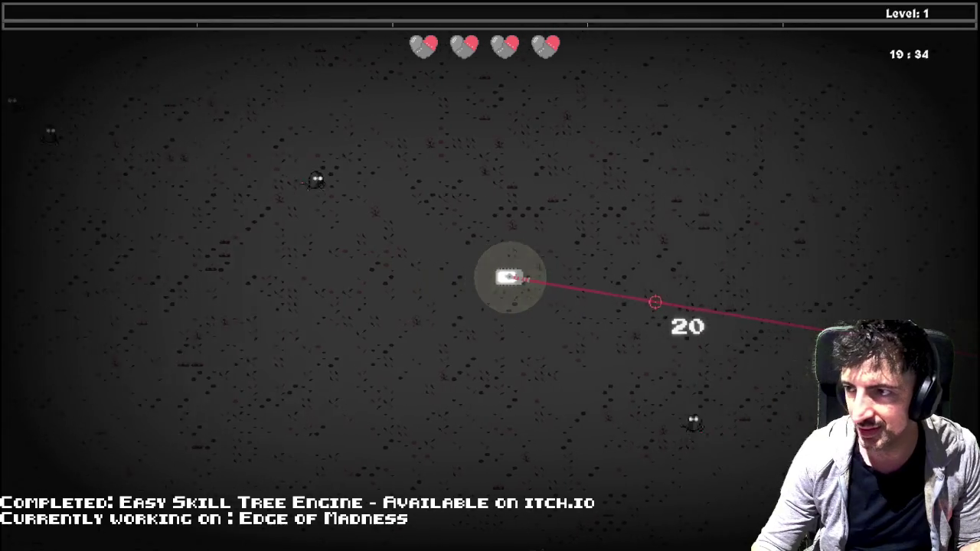
key("d")
key("d")
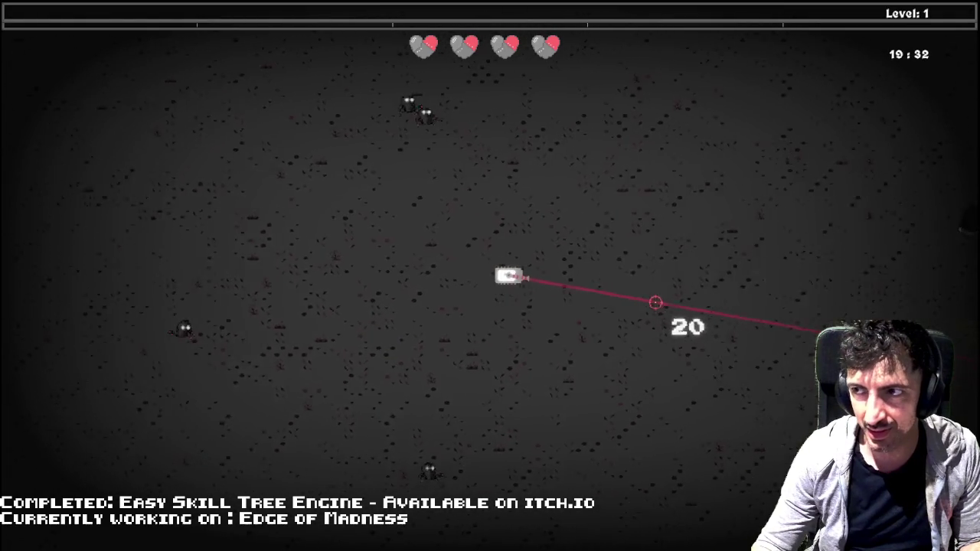
- Aim at the spiders, shoot at them, then move the character upward
left_click_drag(886, 175, 886, 266)
left_click(279, 310)
left_click(284, 320)
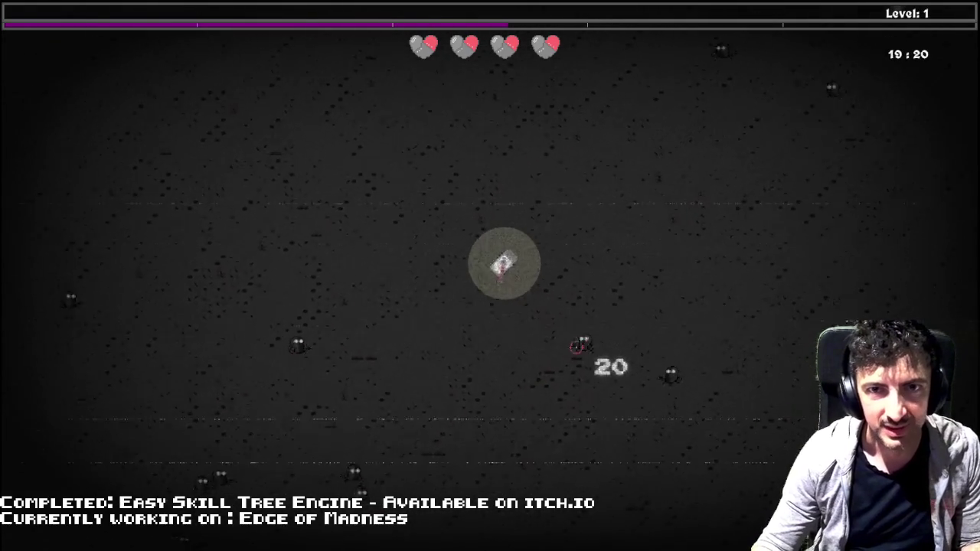
right_click(591, 345)
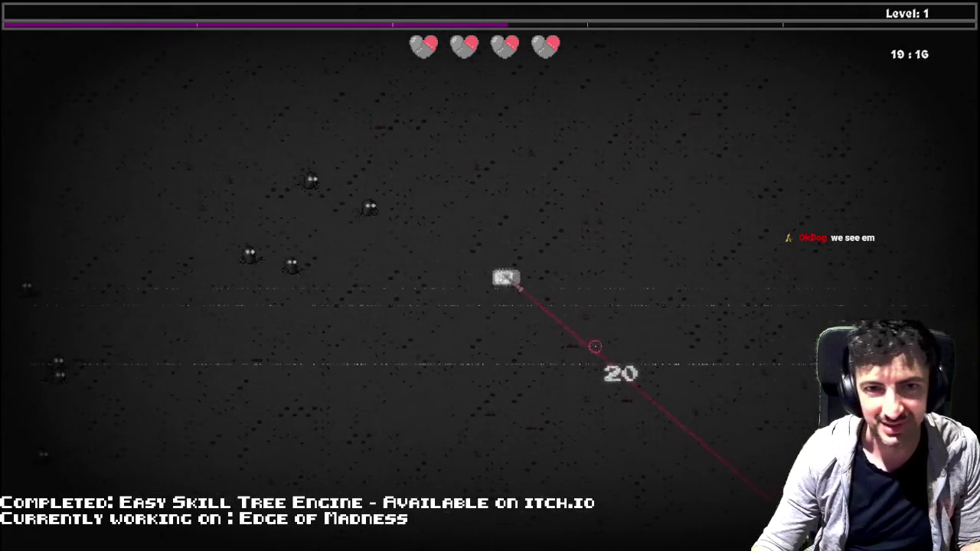
right_click(635, 309)
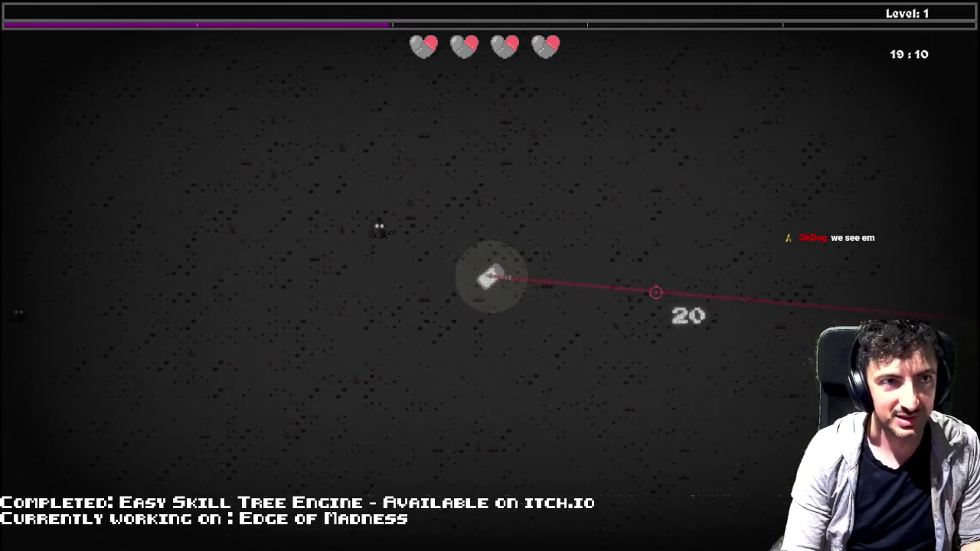
key("w")
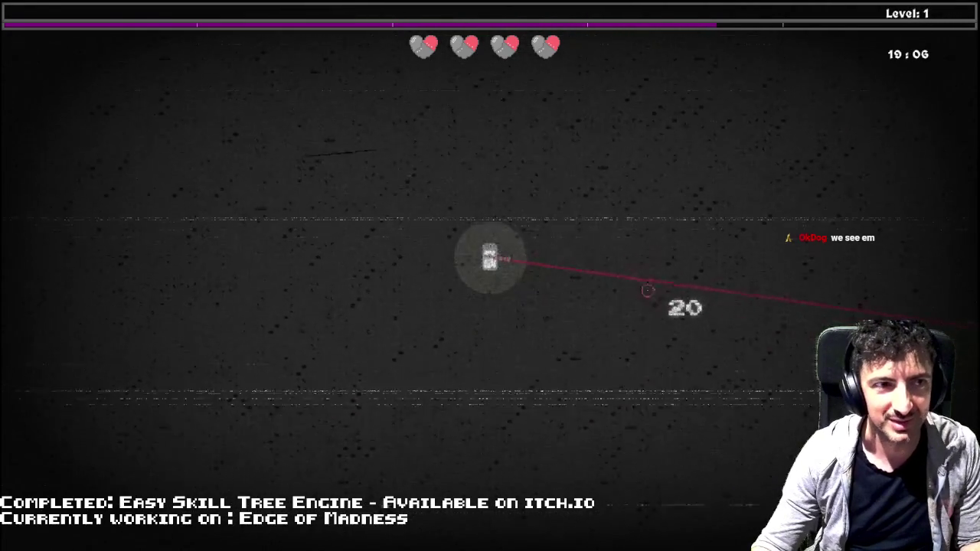
key("w")
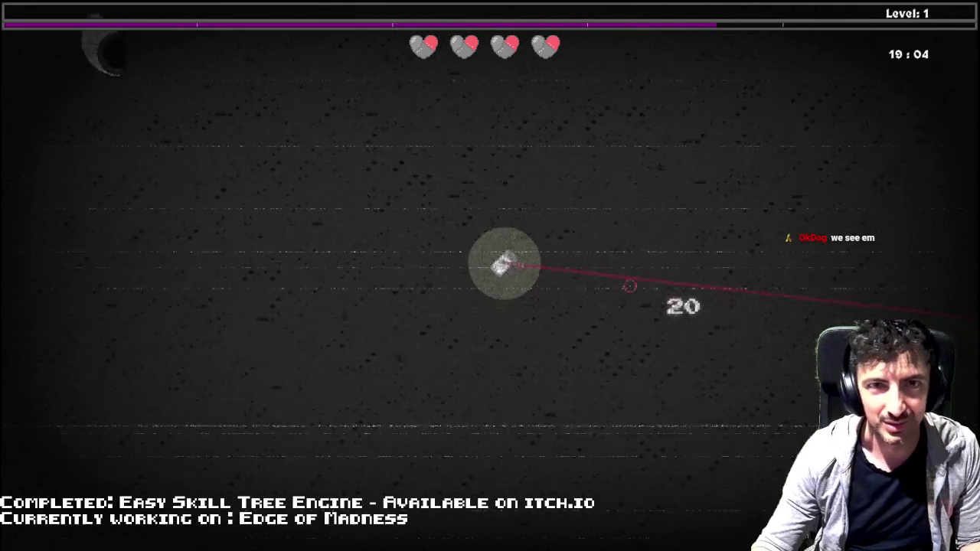
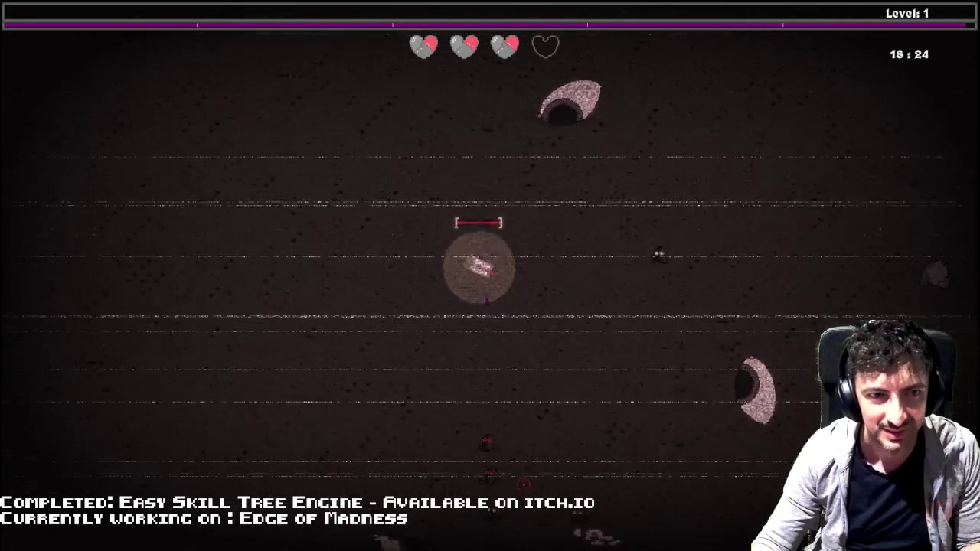
- Stop the game test and return to the spr_enemy_eye sprite editor on frame 4
key("Escape")
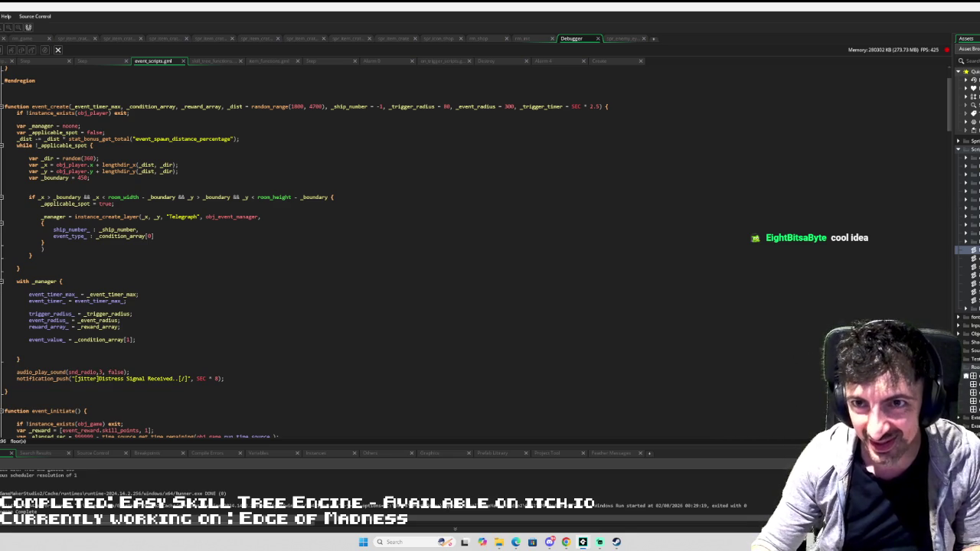
left_click(613, 38)
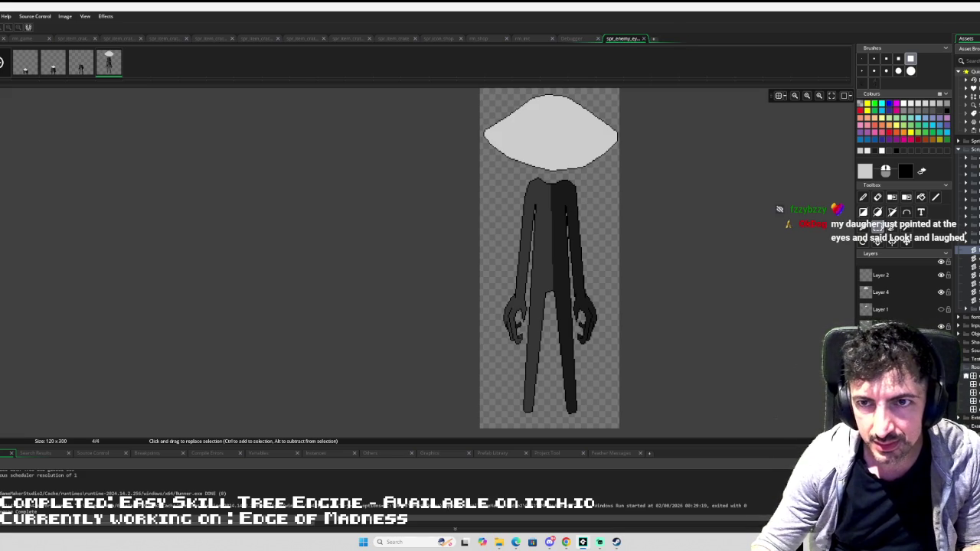
- Collapse the asset browser folders and go back to the spr_eye_closing sprite workspace
left_click(971, 144)
left_click(962, 145)
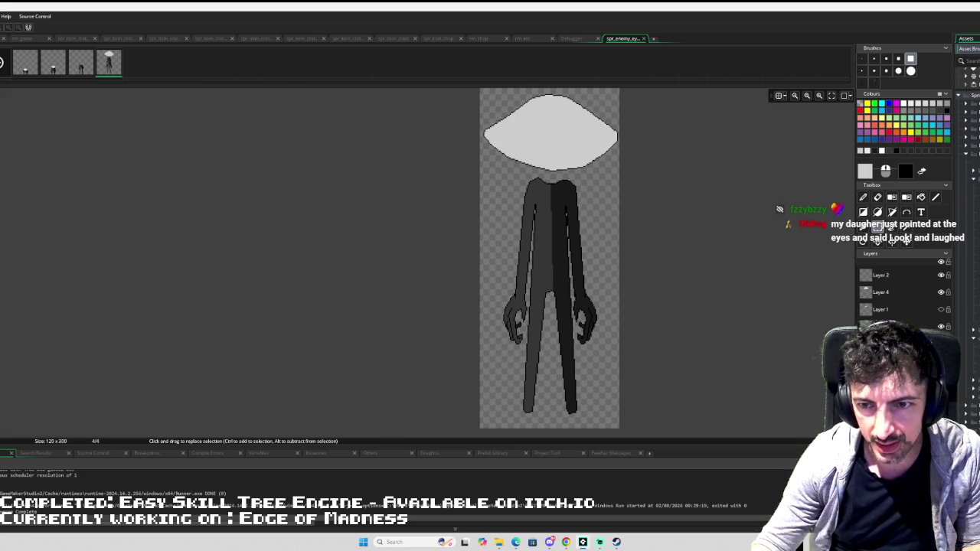
left_click(974, 90)
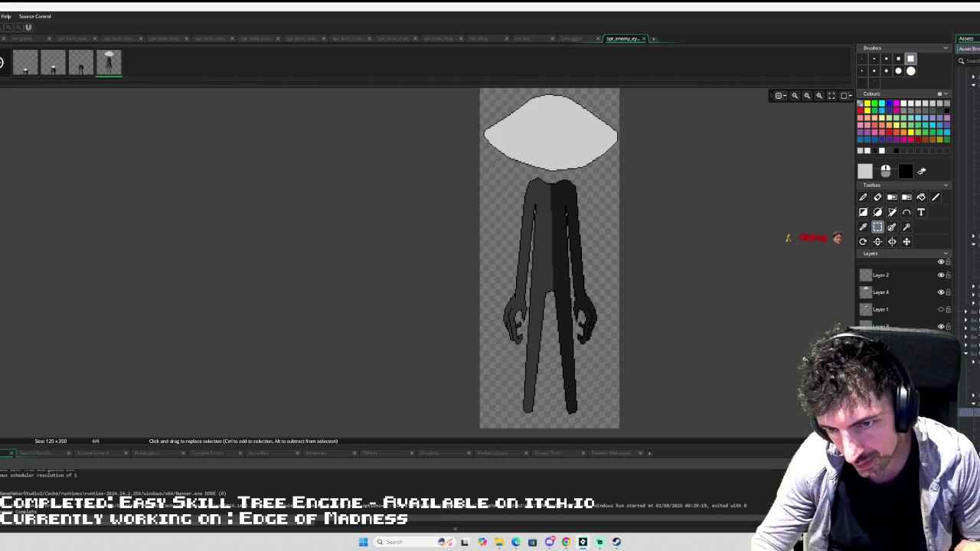
key("ctrl+Tab")
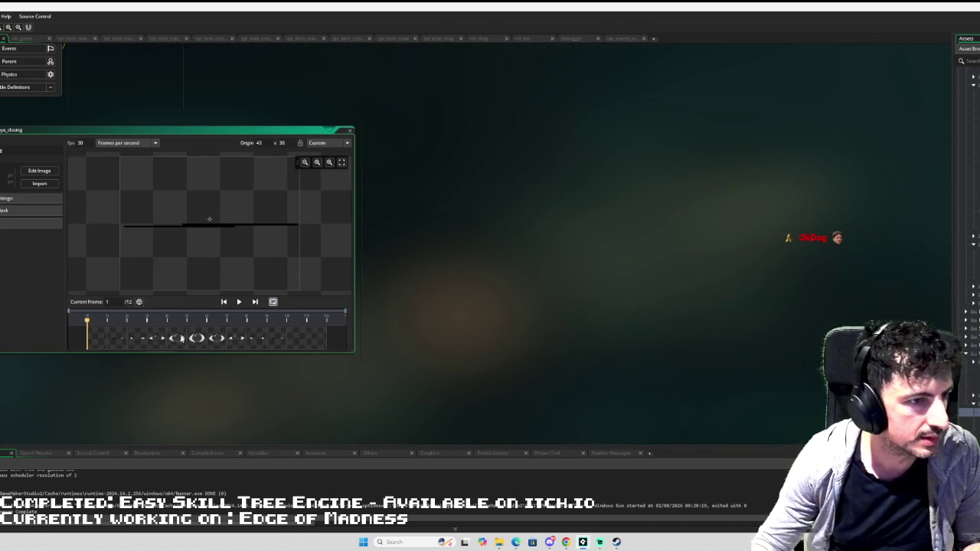
- Open frame 6 of spr_eye_closing in the image editor and undo the stray lines on the eye
left_click(193, 338)
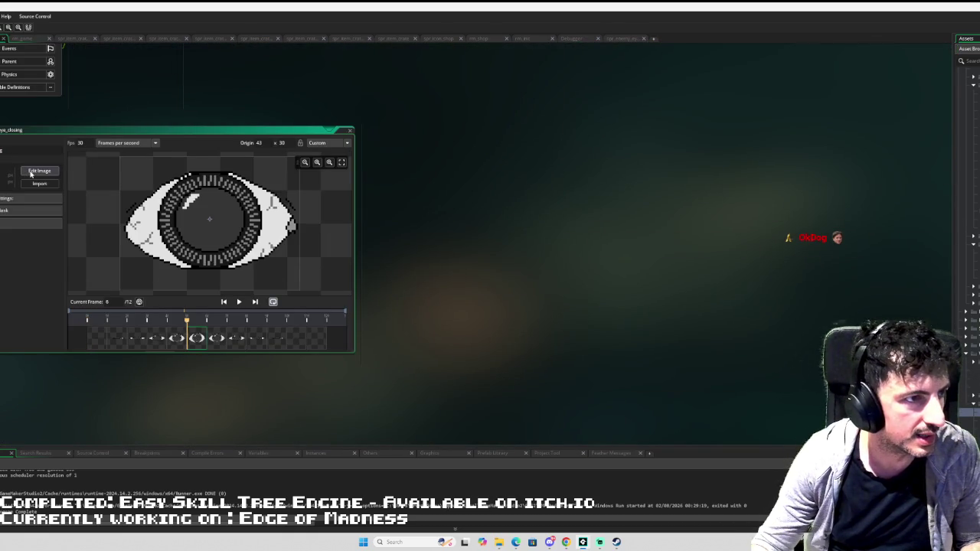
left_click(39, 171)
left_click(164, 62)
scroll(197, 127, "down", 1)
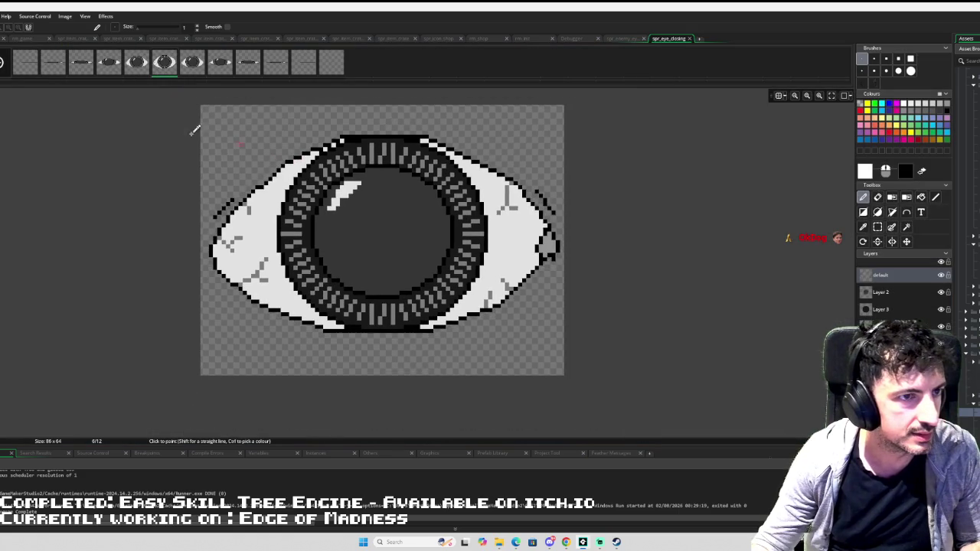
key("s")
mouse_move(187, 117)
left_mouse_down()
mouse_move(544, 291)
mouse_move(603, 342)
left_mouse_up()
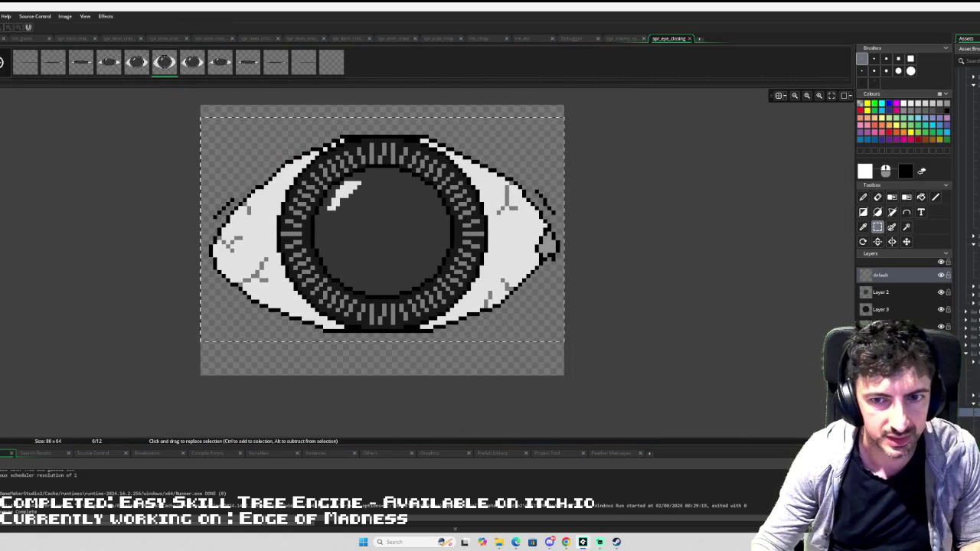
key("d")
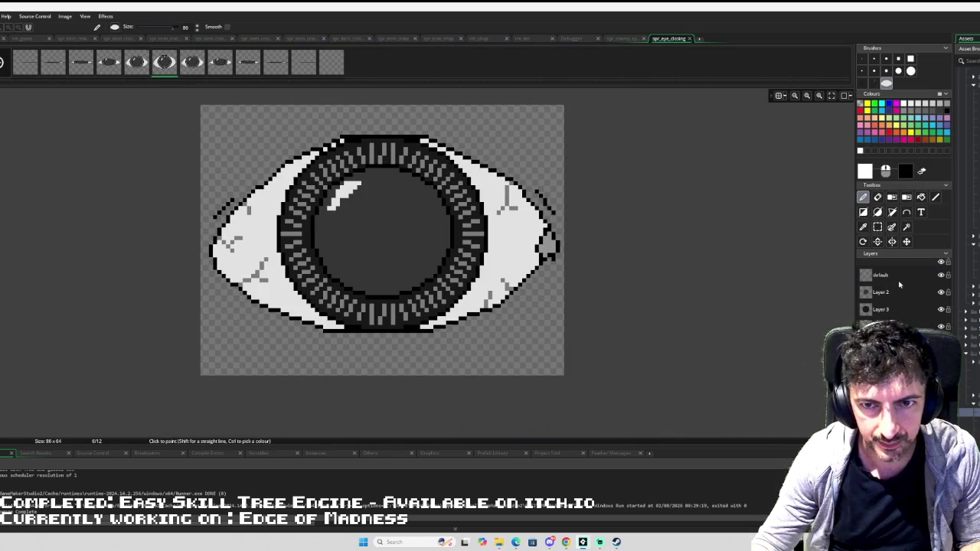
left_click(897, 277)
key("s")
left_click_drag(196, 111, 627, 301)
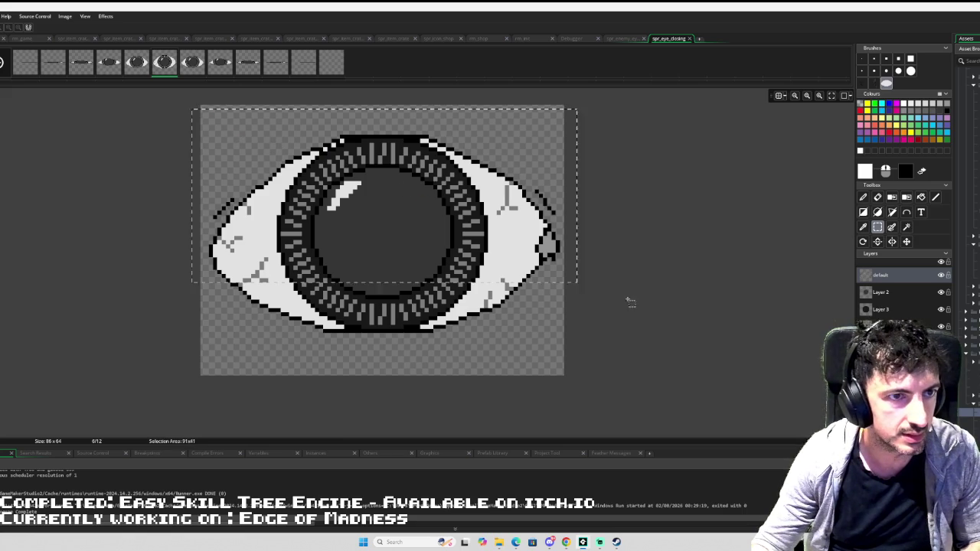
key("d")
key("ctrl+z")
- Check Layer 2, the iris ring and vein layers by toggling visibility, then return to spr_enemy_eye
left_click(942, 291)
left_click(942, 291)
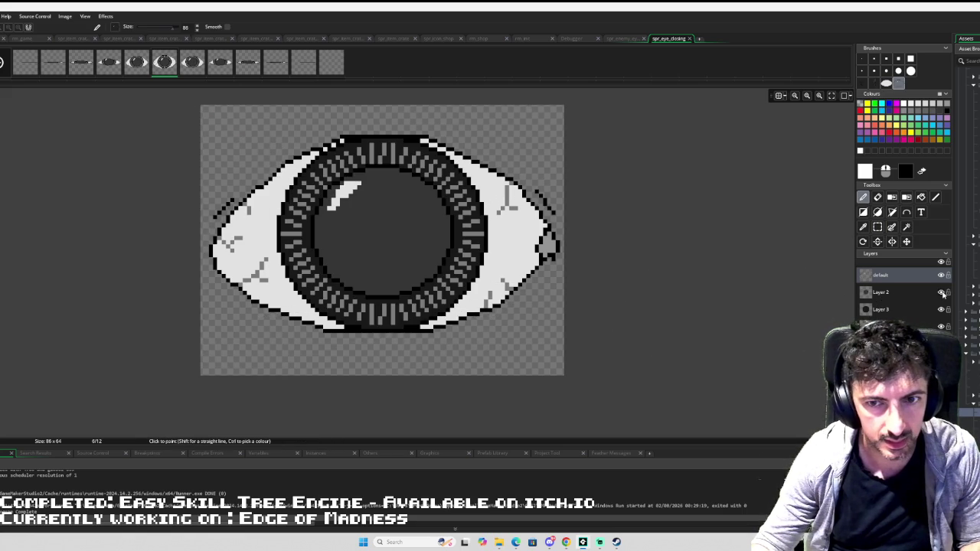
left_click(942, 309)
left_click(942, 309)
left_click(941, 327)
left_click(942, 327)
left_click(930, 327)
key("s")
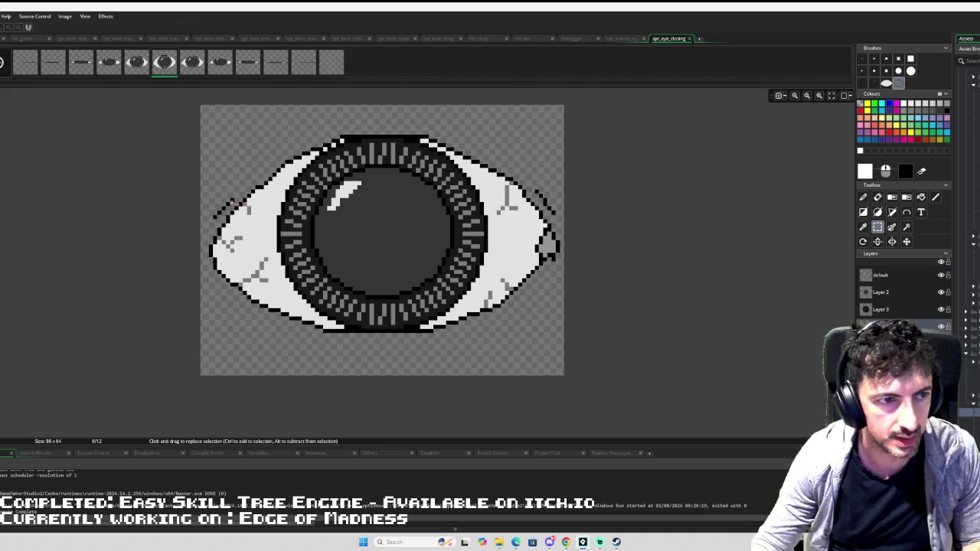
mouse_move(188, 114)
left_mouse_down()
mouse_move(663, 324)
mouse_move(679, 349)
left_mouse_up()
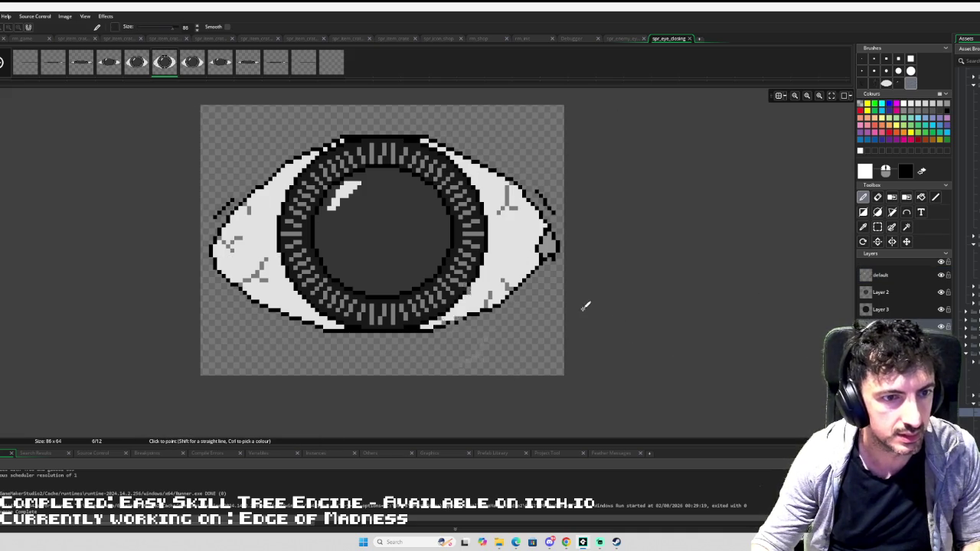
left_click(624, 38)
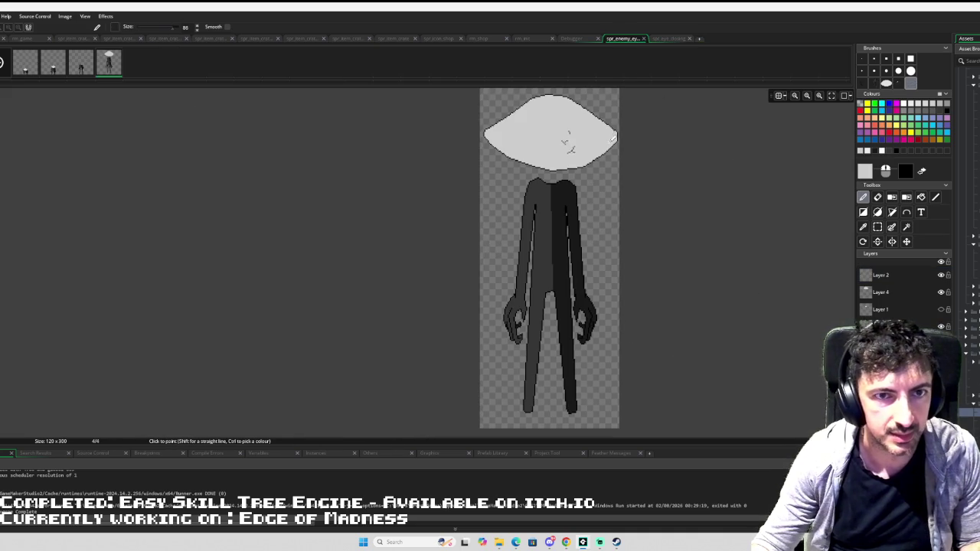
- Erase most of the enemy's white head on Layer 4 with a large eraser
left_click(892, 293)
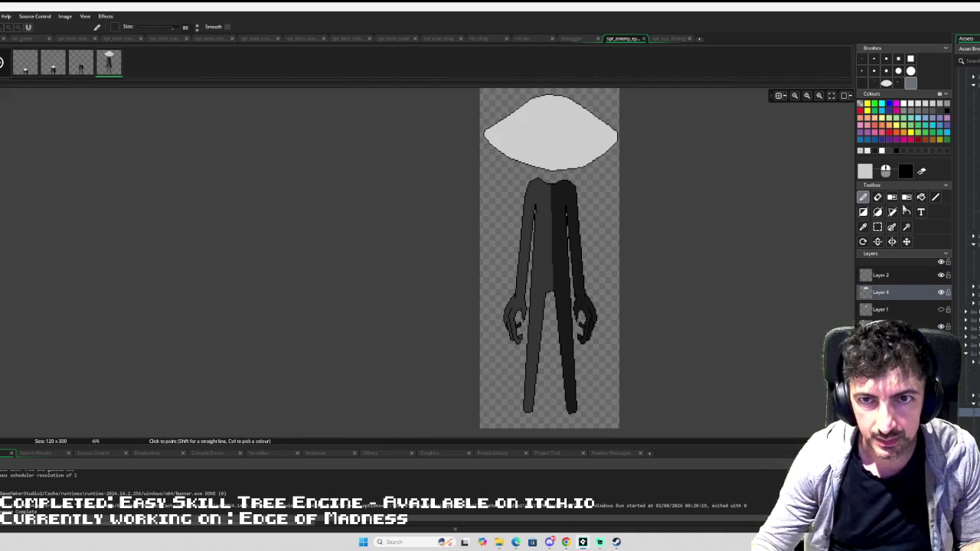
left_click(898, 83)
key("e")
mouse_move(650, 138)
left_mouse_down()
mouse_move(539, 133)
mouse_move(509, 119)
mouse_move(575, 115)
left_mouse_up()
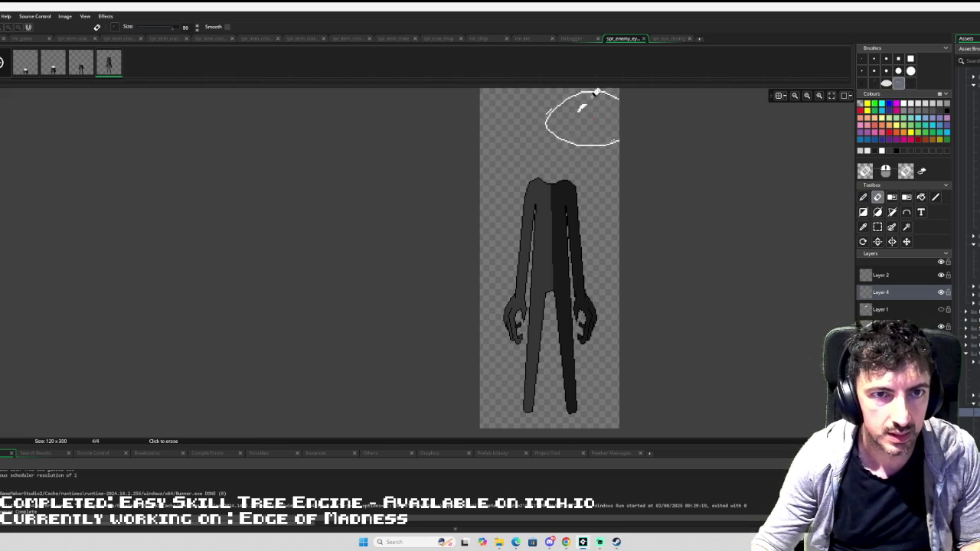
scroll(573, 119, "up", 2)
scroll(544, 146, "down", 2)
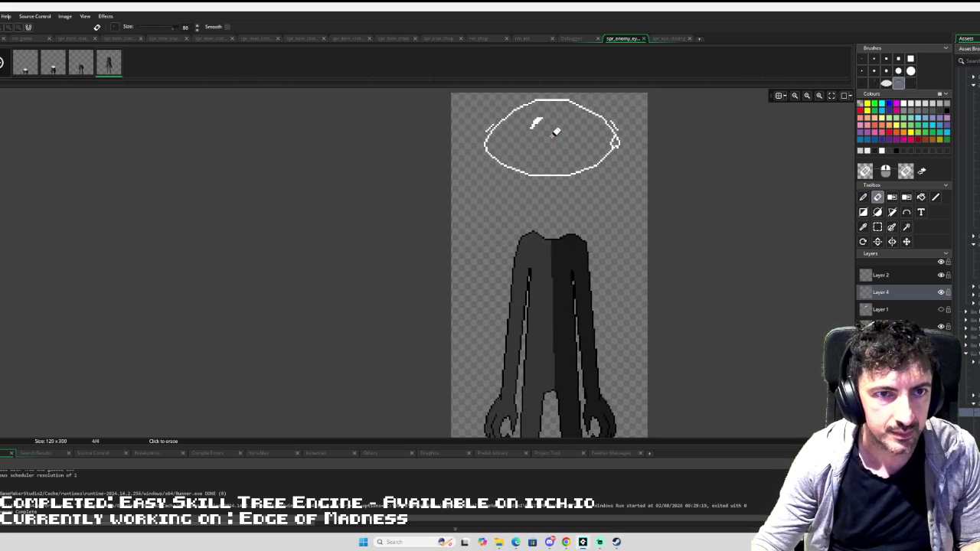
- Fill a new white oval head with the large oval brush and close the image editor
key("p")
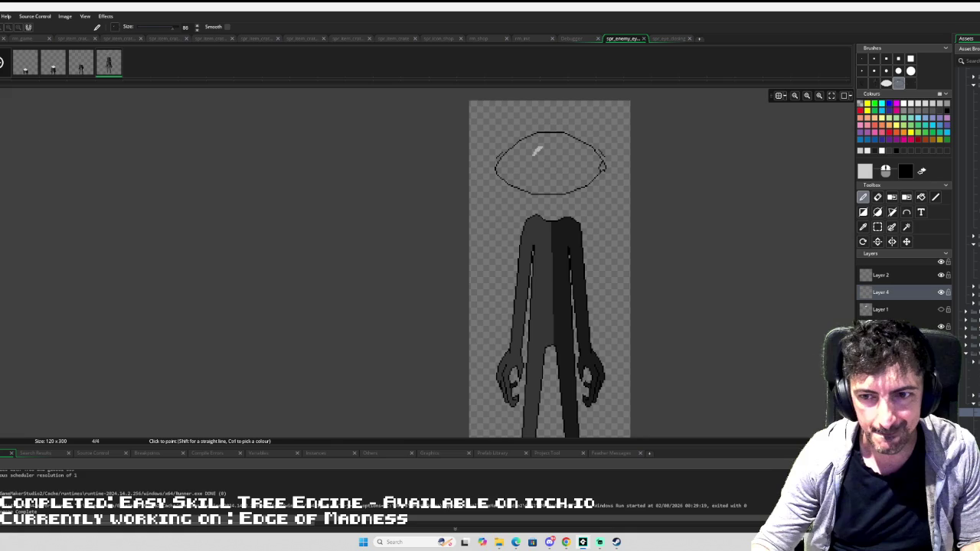
left_click(889, 82)
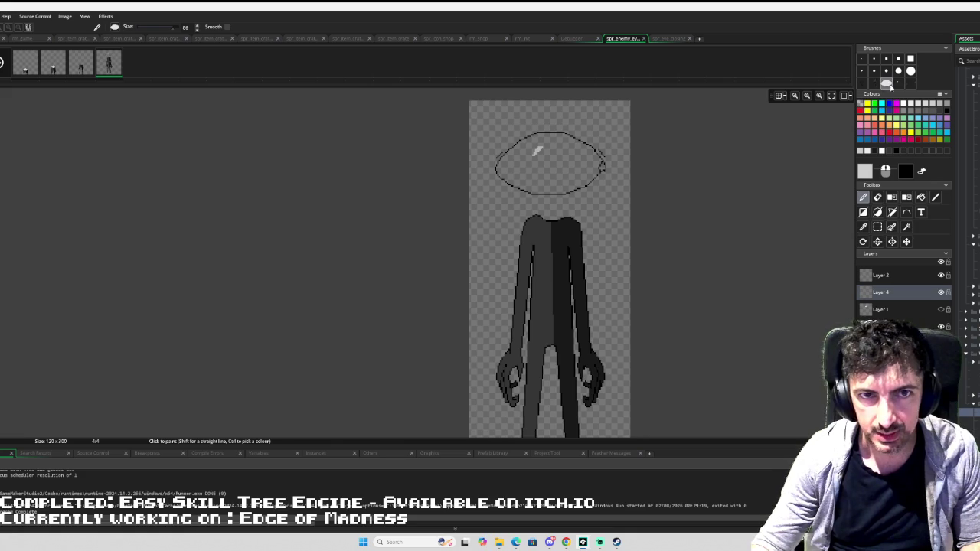
left_click(859, 151)
left_click_drag(612, 123, 556, 157)
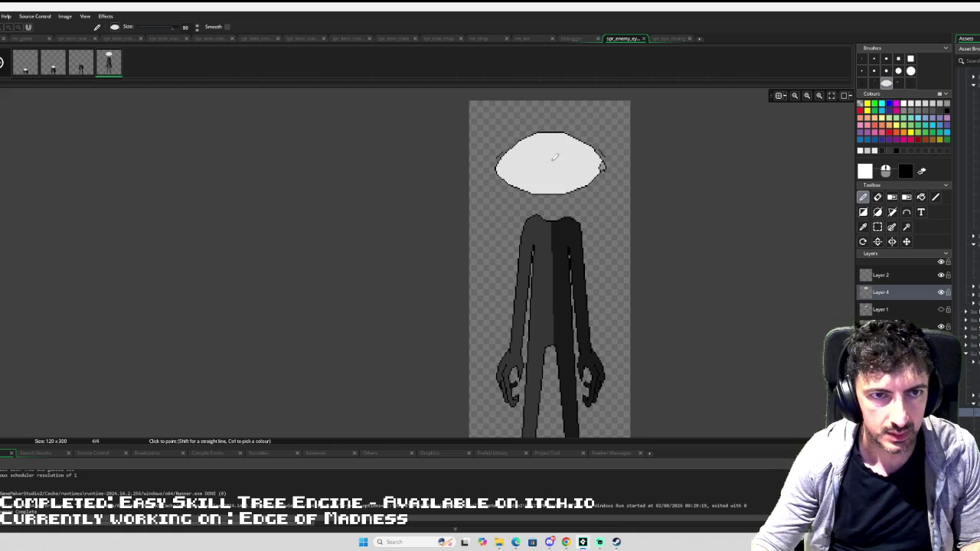
left_click(910, 82)
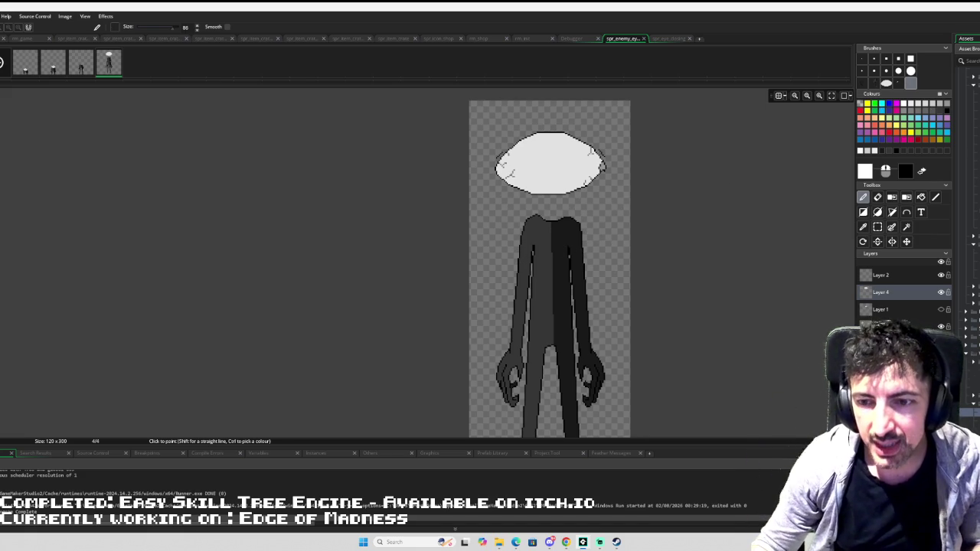
left_click(23, 39)
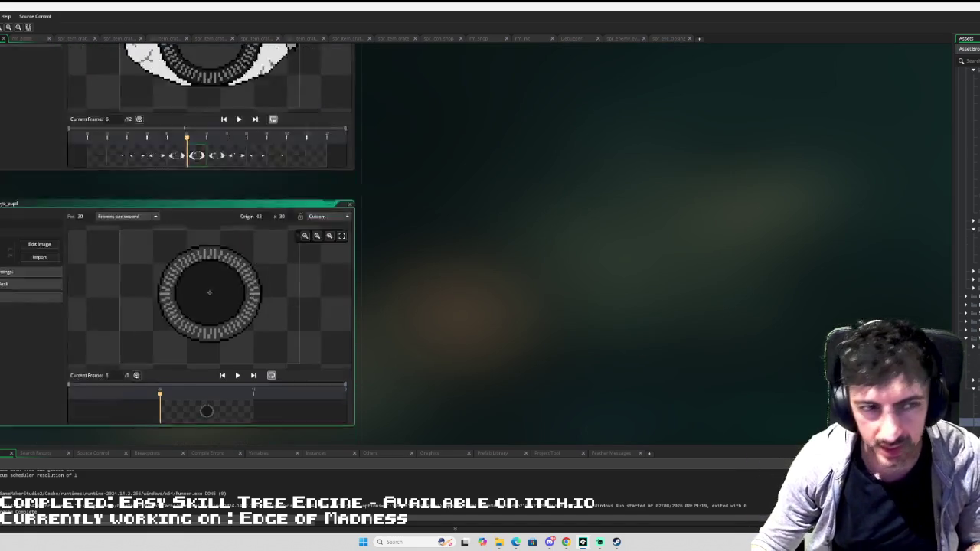
- Open the pupil sprite's image and inspect its ring layer and Layer 2 by toggling visibility
scroll(45, 170, "down", 1)
left_click(44, 170)
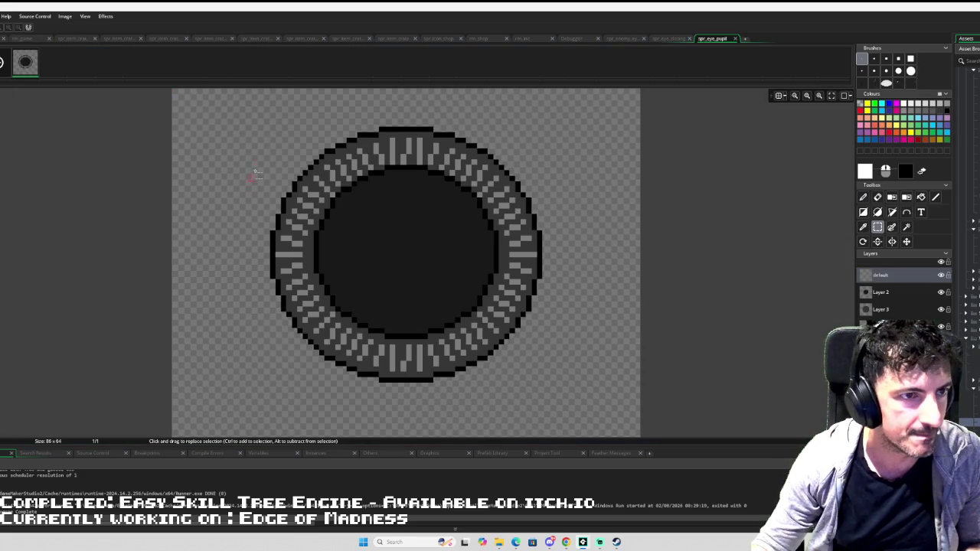
mouse_move(253, 104)
left_mouse_down()
mouse_move(662, 440)
mouse_move(564, 392)
mouse_move(571, 396)
left_mouse_up()
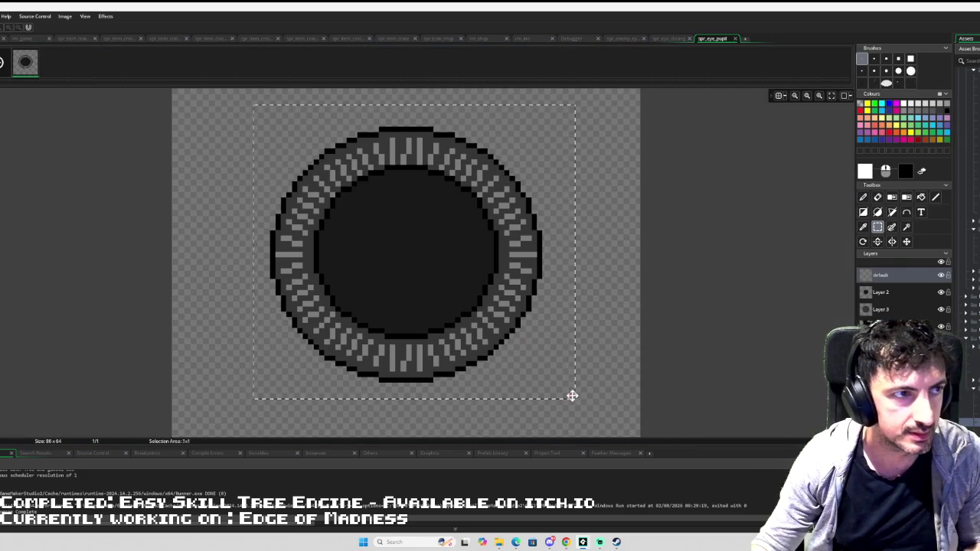
key("d")
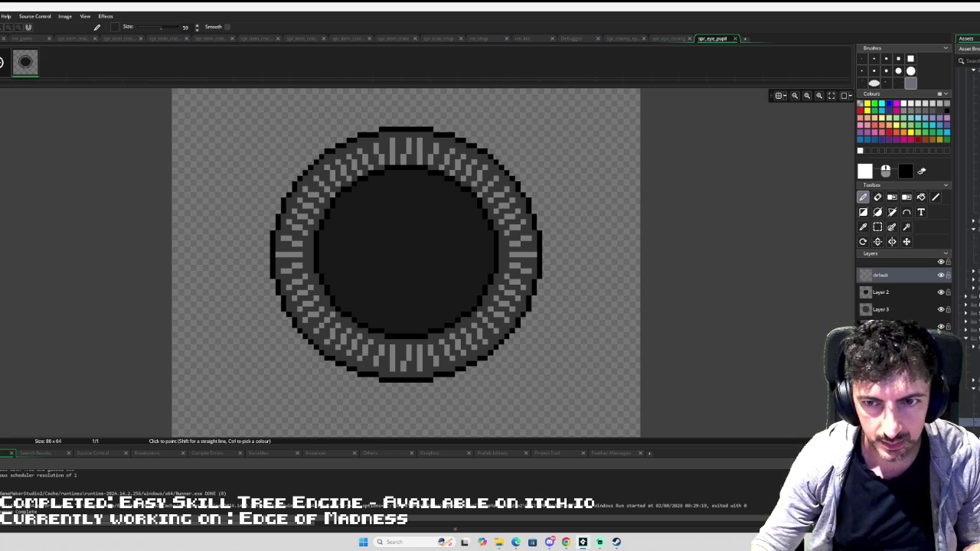
left_click(880, 326)
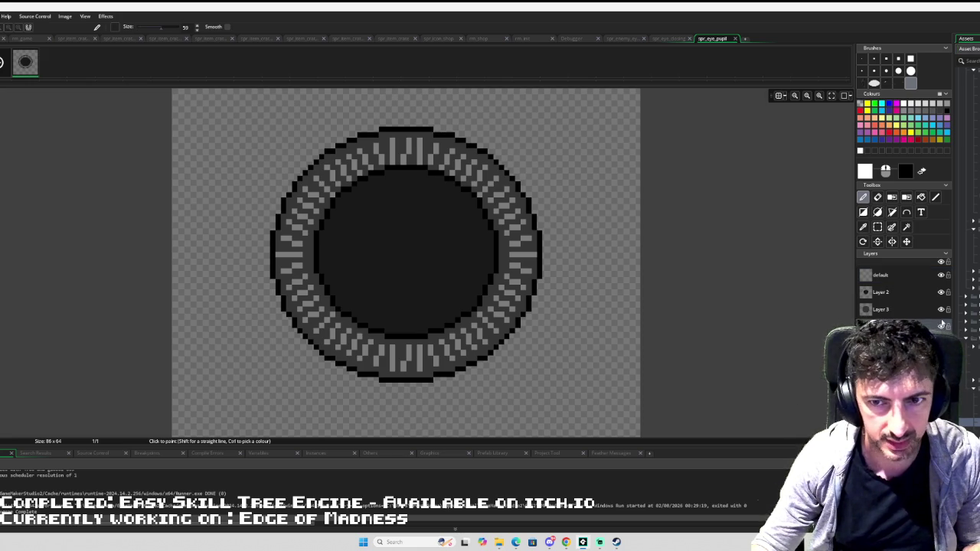
left_click(941, 309)
left_click(941, 310)
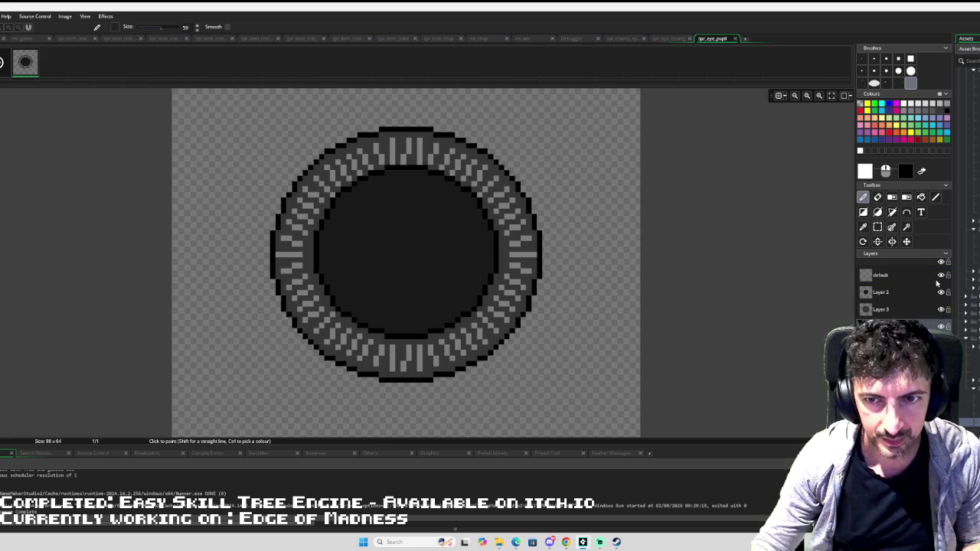
left_click(941, 291)
left_click(941, 291)
left_click(916, 293)
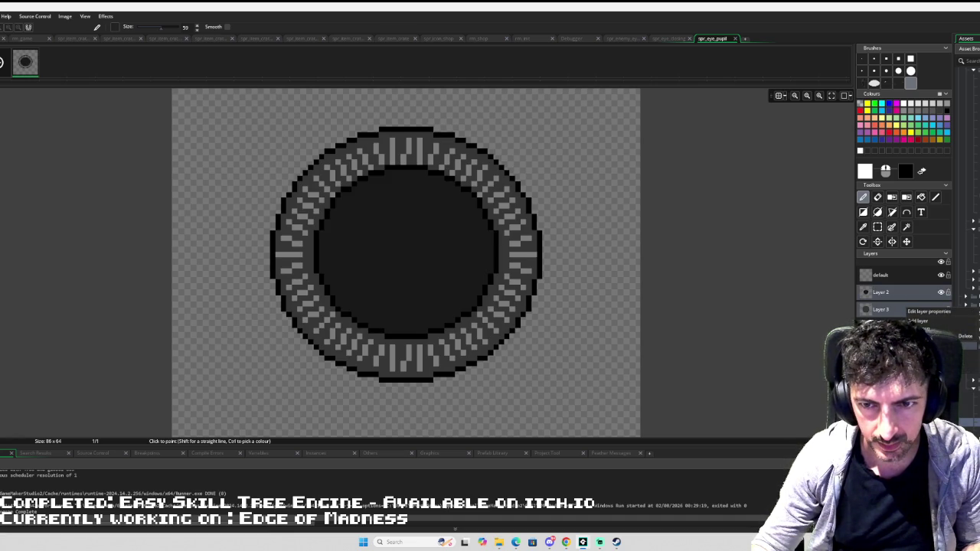
- Duplicate Layer 2, switch layer visibility, and try then undo moving a copy of the eye
left_click(919, 321)
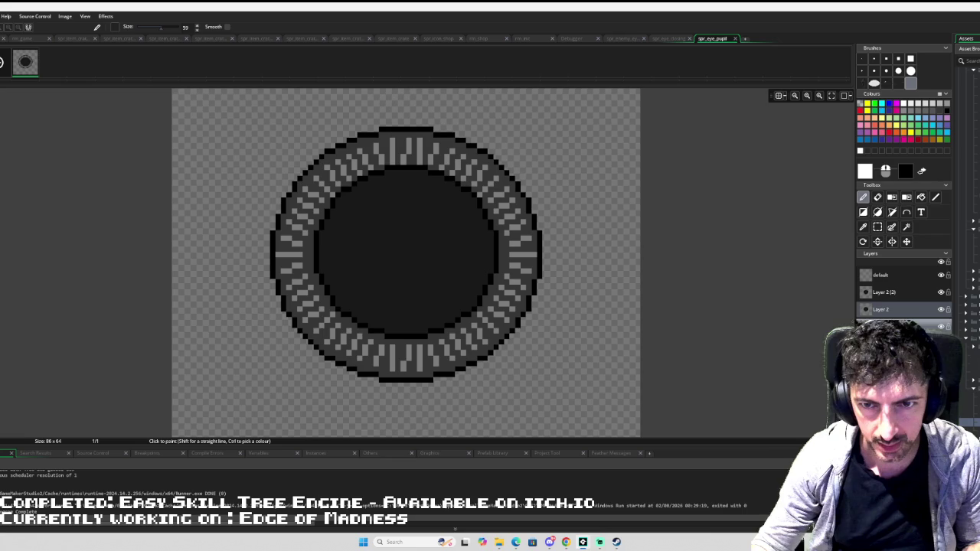
left_click(884, 275)
left_click(887, 296)
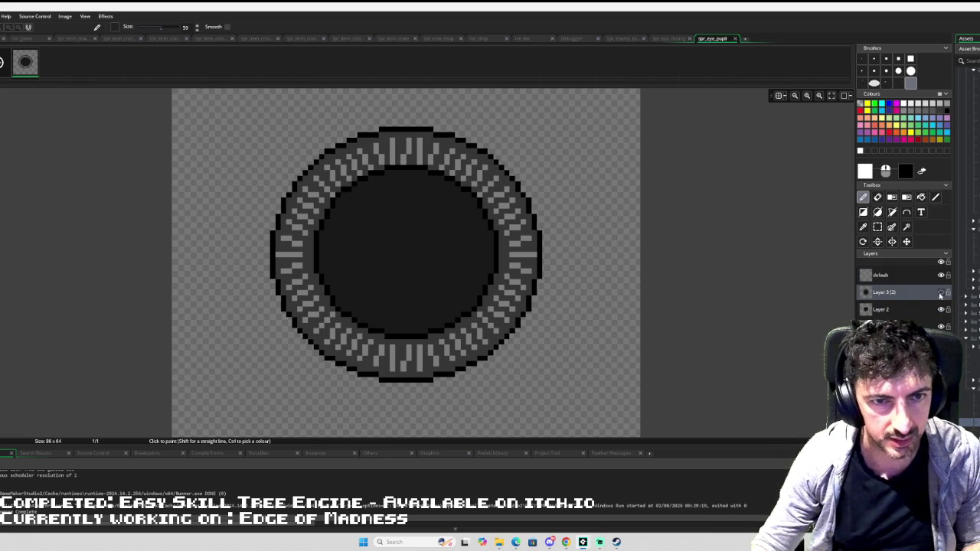
left_click(942, 309)
left_click(942, 326)
left_click(942, 292)
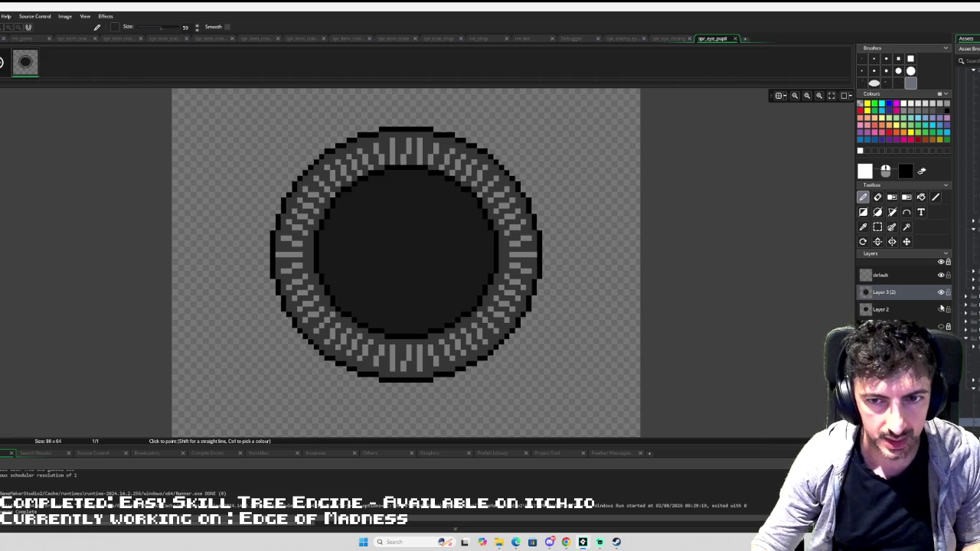
scroll(485, 235, "down", 1)
key("s")
mouse_move(268, 121)
left_mouse_down()
mouse_move(546, 370)
mouse_move(551, 362)
mouse_move(368, 117)
left_mouse_up()
key("d")
key("ctrl+z")
left_click(668, 39)
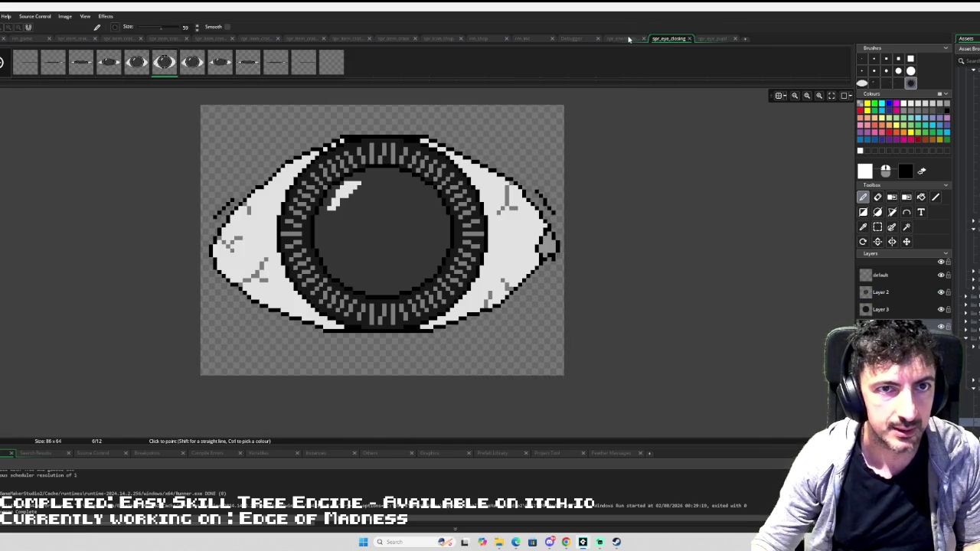
- Stamp the dark ringed pupil centred on the enemy's eye on Layer 2, then pan down to the legs
left_click(629, 39)
left_click(549, 160)
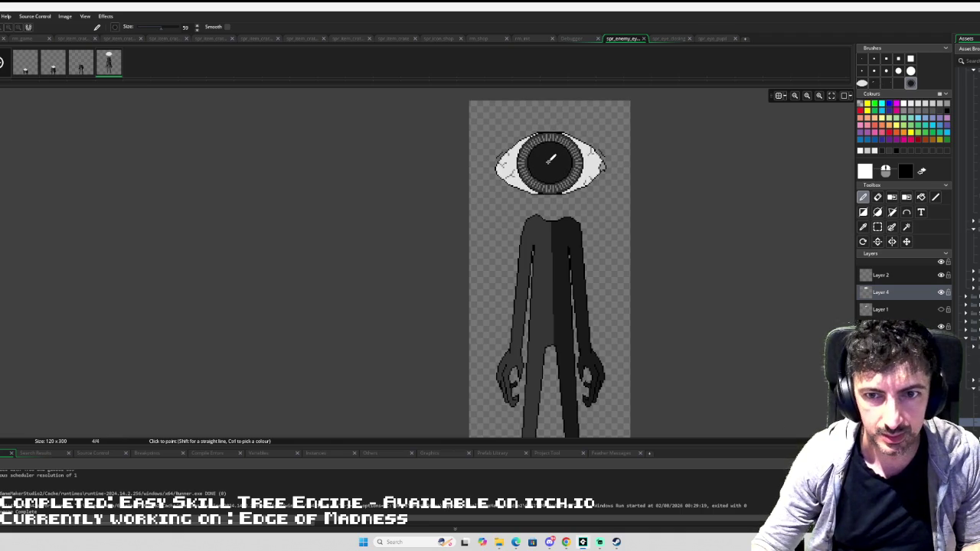
left_click(881, 275)
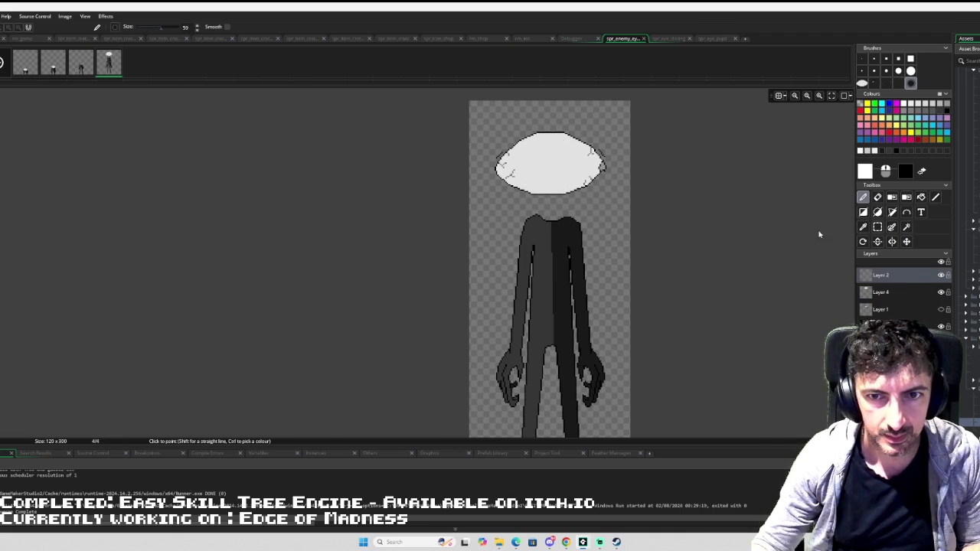
left_click(549, 159)
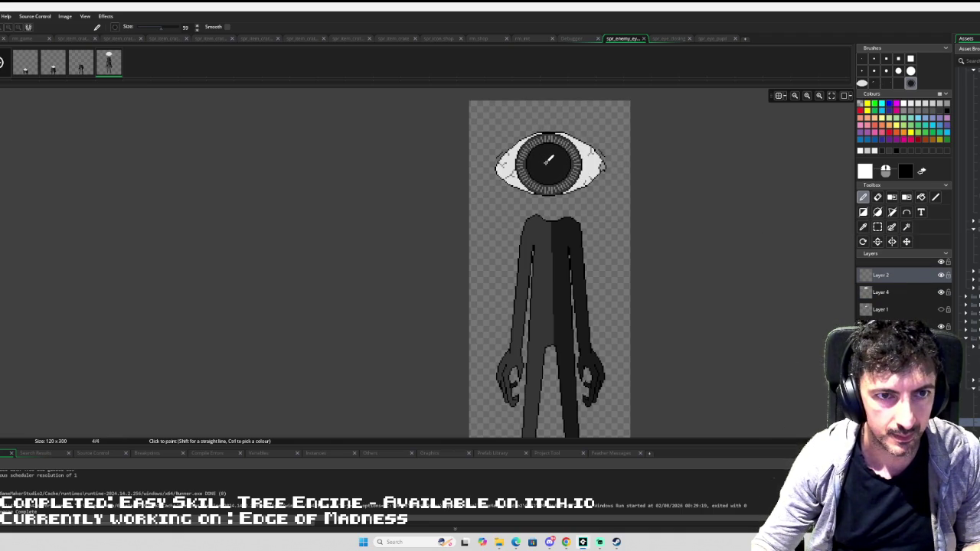
left_click(549, 159)
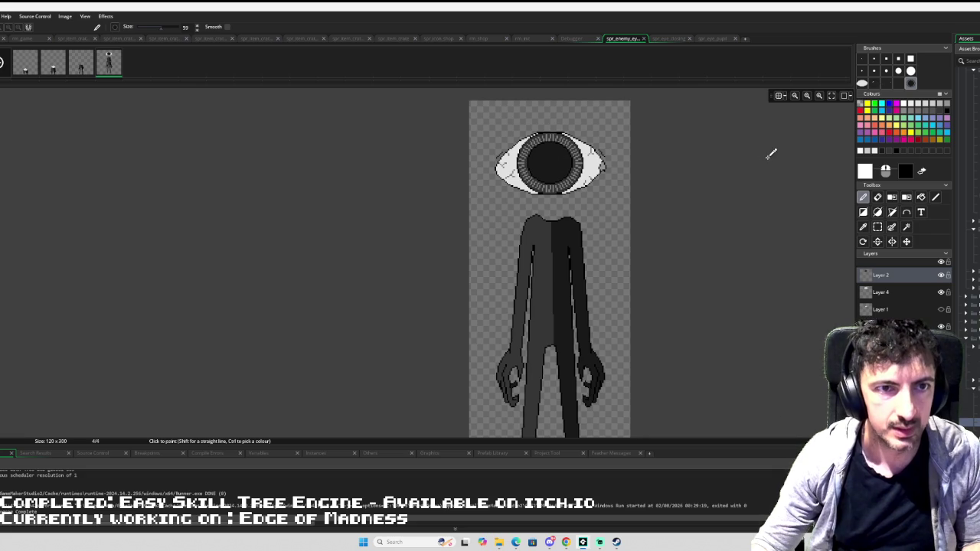
scroll(770, 153, "down", 2)
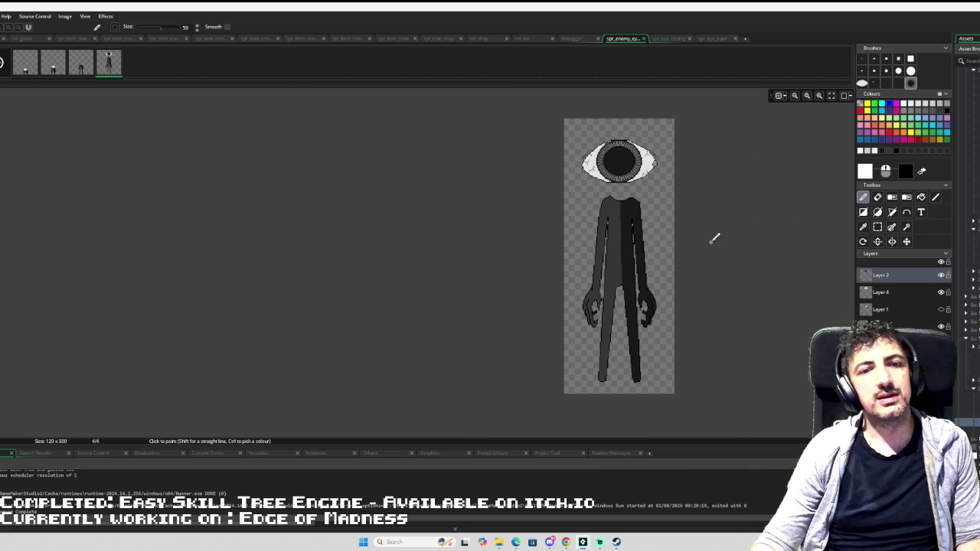
scroll(605, 308, "down", 1)
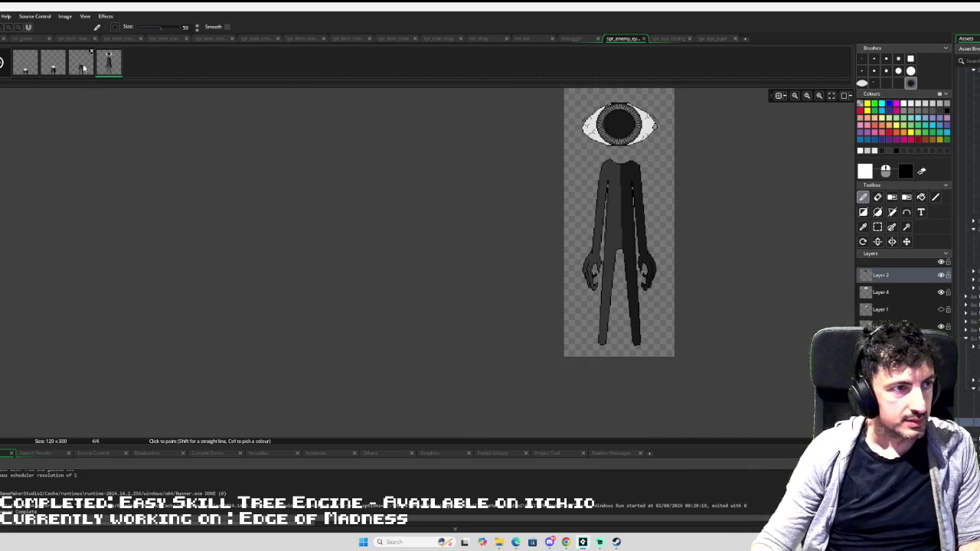
scroll(696, 301, "up", 2)
left_click_drag(697, 301, 712, 246)
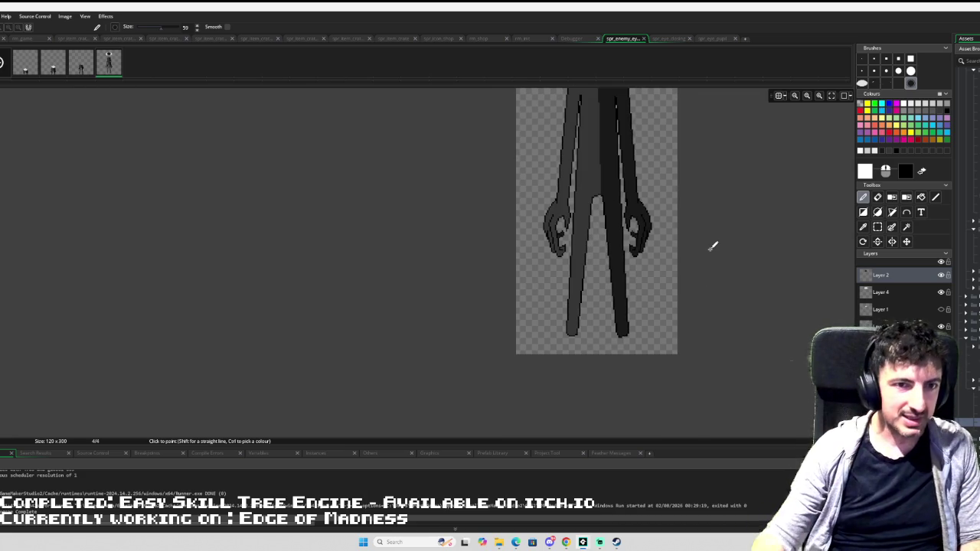
scroll(708, 247, "up", 1)
scroll(704, 245, "down", 2)
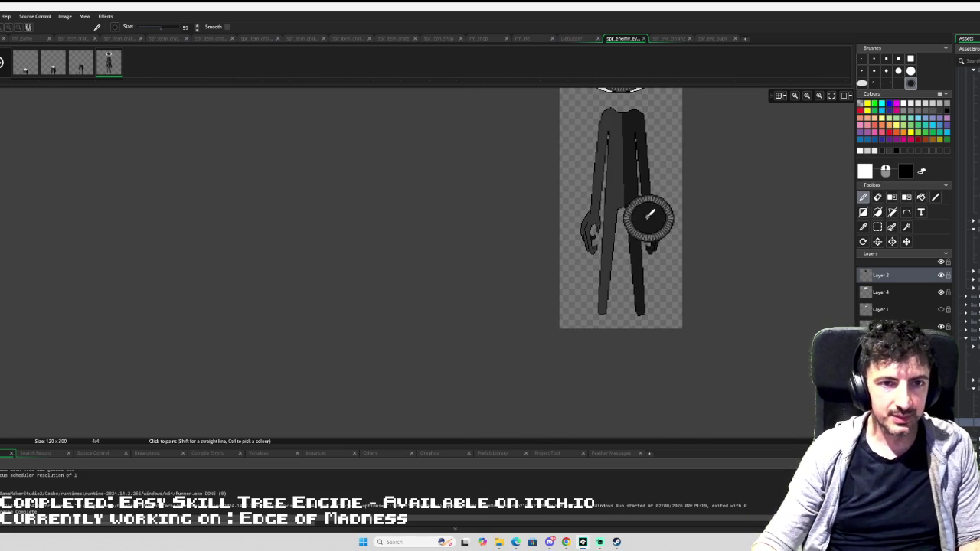
- Draw 1-pixel black line shoe outlines at the bottom of both legs, undoing one stray line
left_click(864, 58)
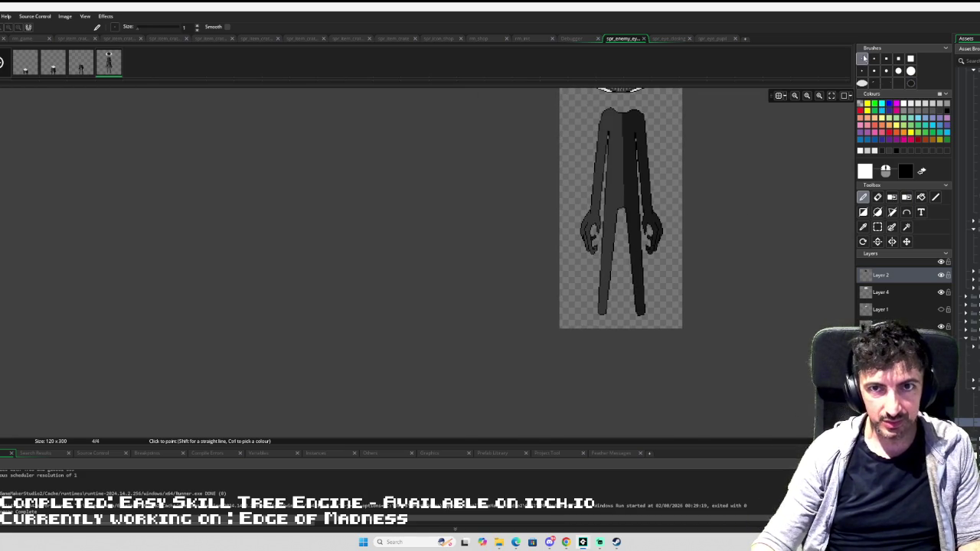
left_click(935, 197)
left_click(947, 113)
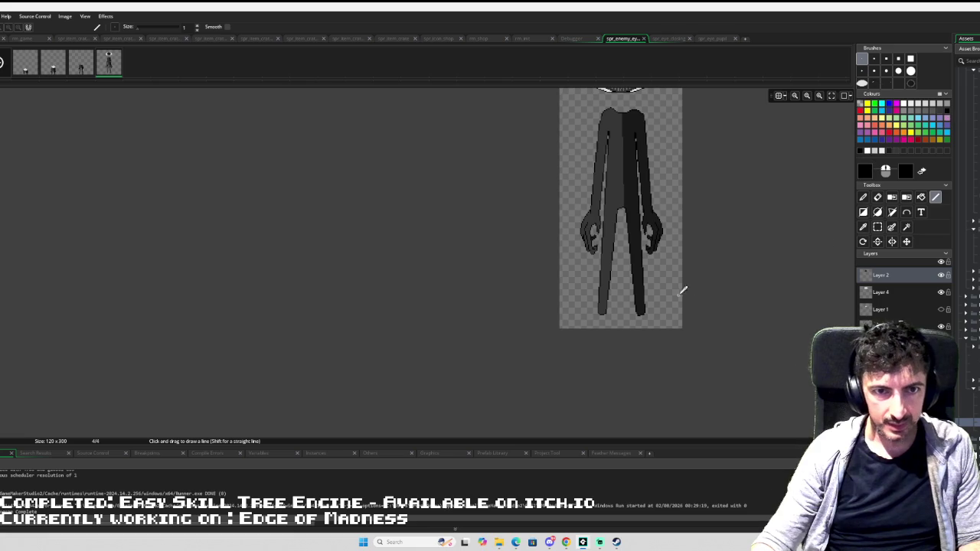
scroll(632, 291, "up", 3)
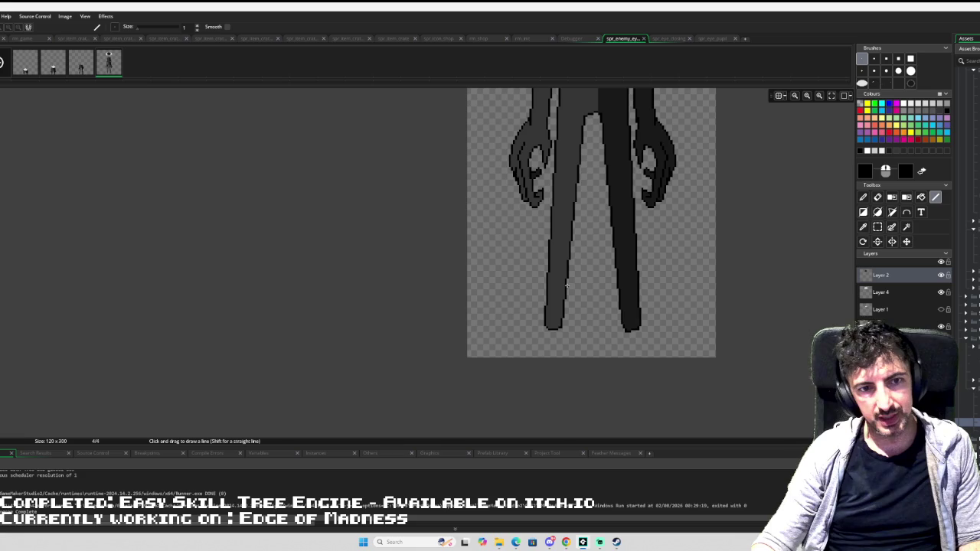
scroll(562, 298, "down", 3)
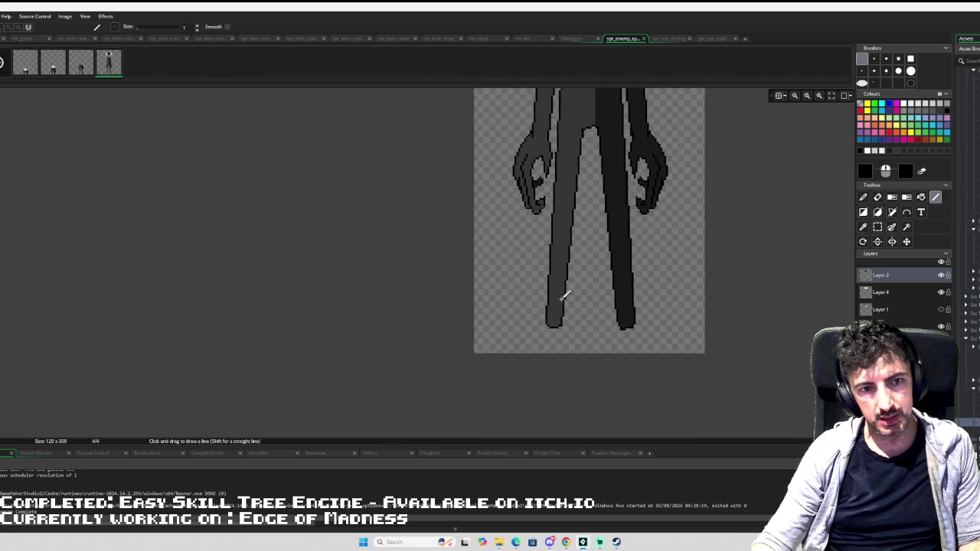
left_click_drag(534, 322, 528, 329)
key("ctrl+z")
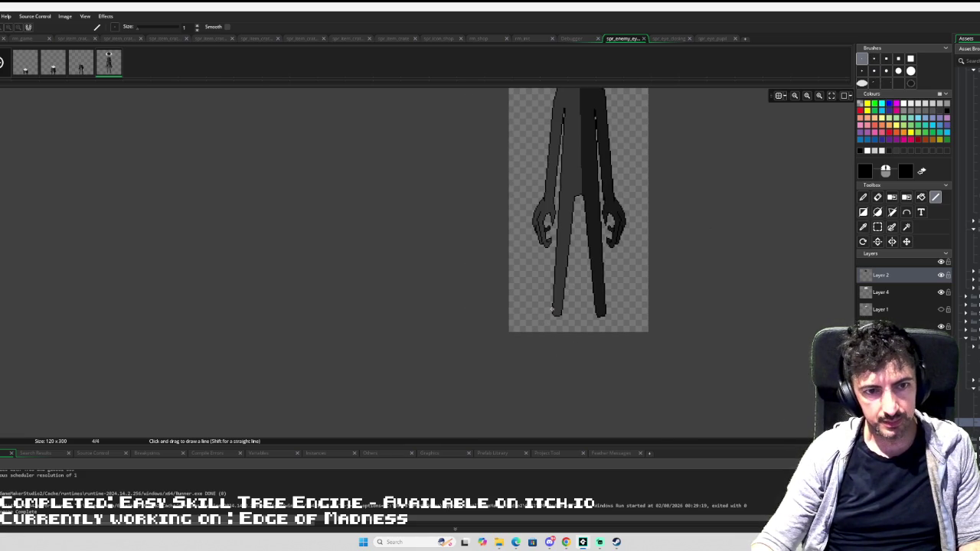
mouse_move(542, 315)
left_mouse_down()
mouse_move(525, 329)
mouse_move(596, 320)
left_mouse_up()
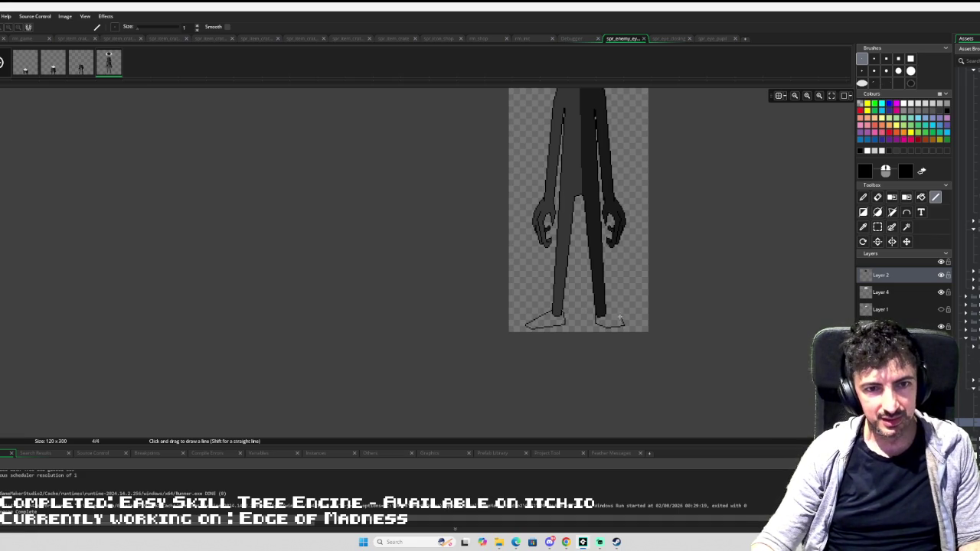
scroll(636, 285, "down", 2)
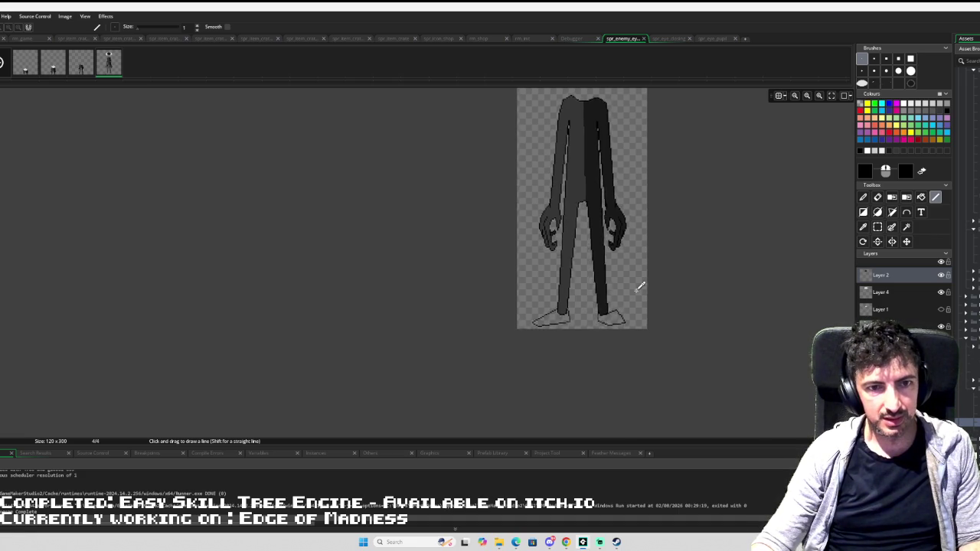
scroll(637, 280, "down", 1)
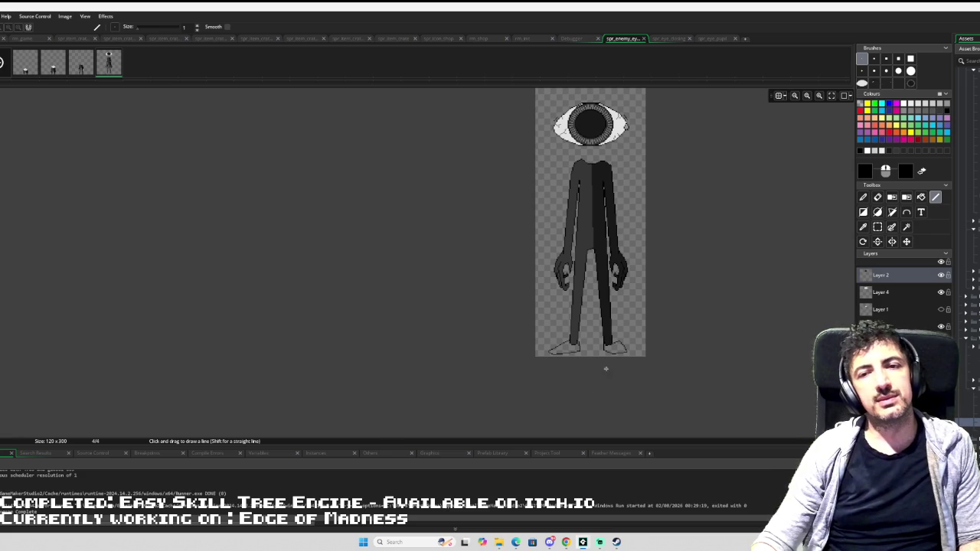
- Erase the shoe outlines at both feet with a 15-pixel eraser
left_click(910, 58)
key("e")
left_click_drag(633, 343, 523, 348)
scroll(604, 323, "up", 3)
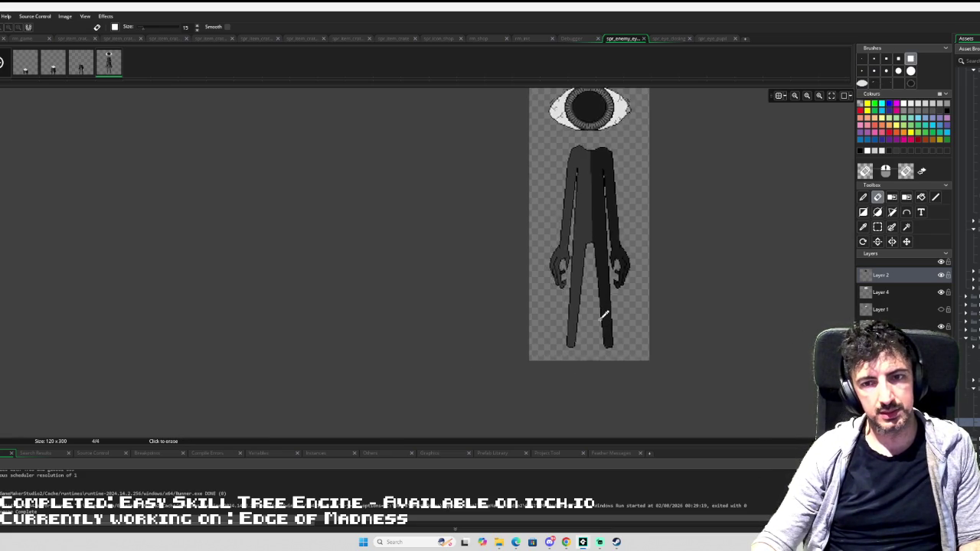
scroll(639, 317, "up", 2)
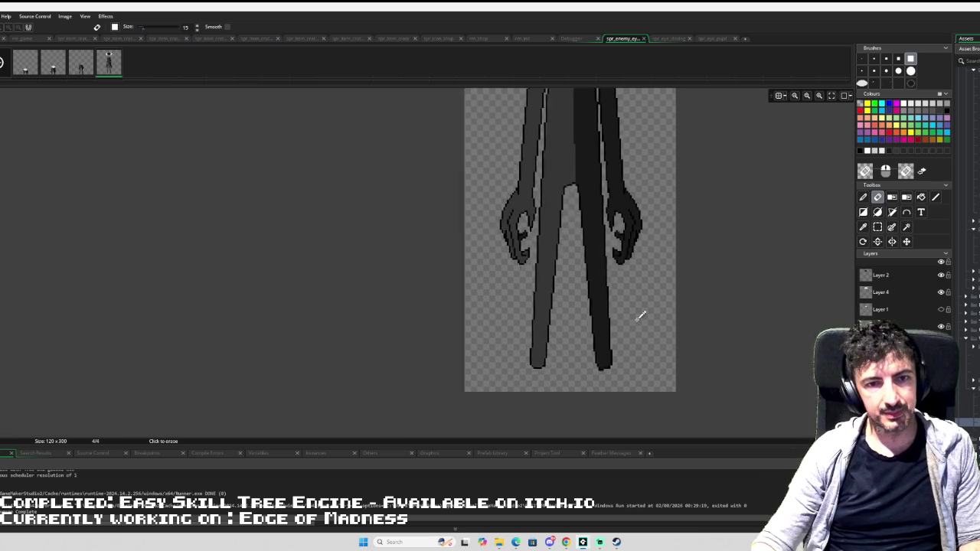
scroll(662, 314, "up", 1)
- Draw a 1-pixel band across the left leg, tidy its edge, and delete the dark fill below with Magic Wand
key("l")
left_click(863, 58)
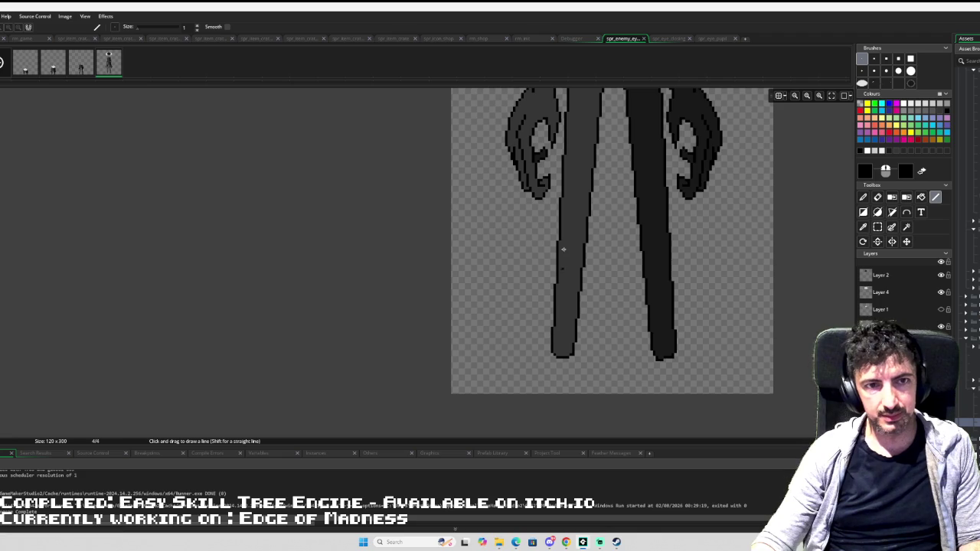
scroll(562, 249, "down", 1)
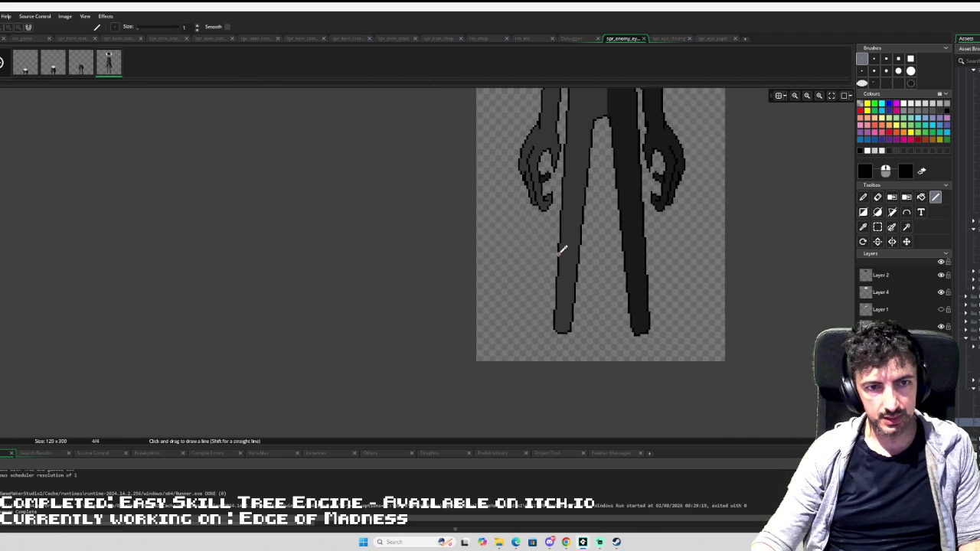
scroll(561, 249, "up", 2)
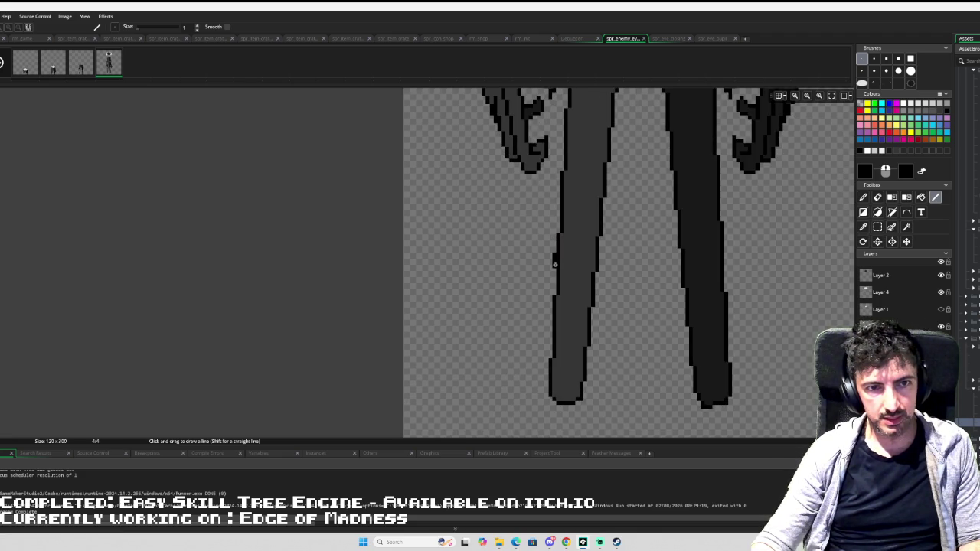
mouse_move(559, 267)
left_mouse_down()
mouse_move(598, 277)
mouse_move(582, 254)
mouse_move(557, 249)
left_mouse_up()
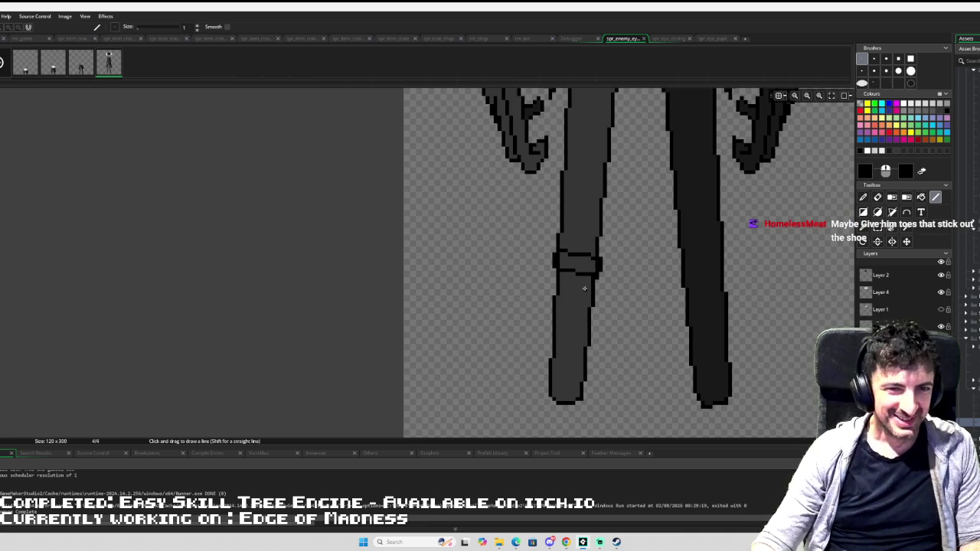
key("e")
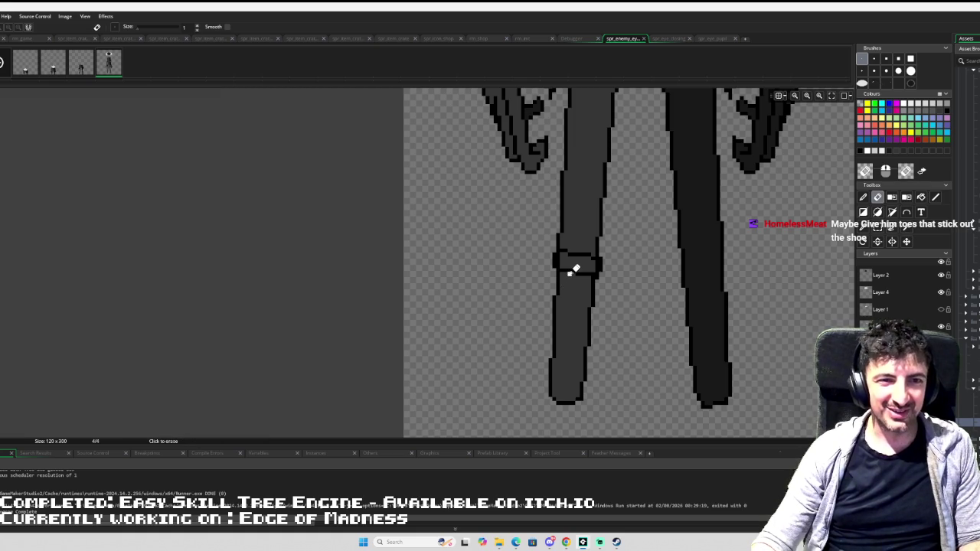
left_click_drag(562, 273, 605, 277)
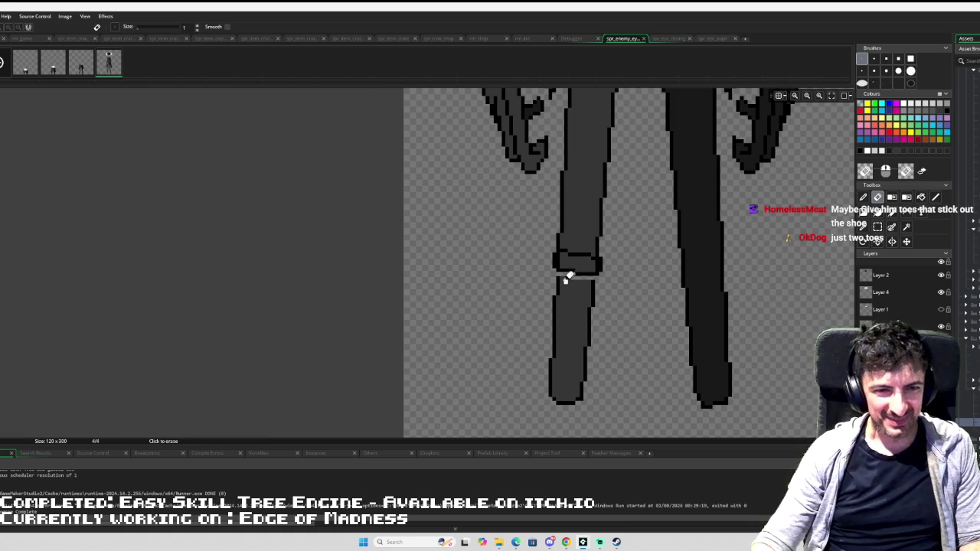
key("w")
left_click(582, 292)
key("Delete")
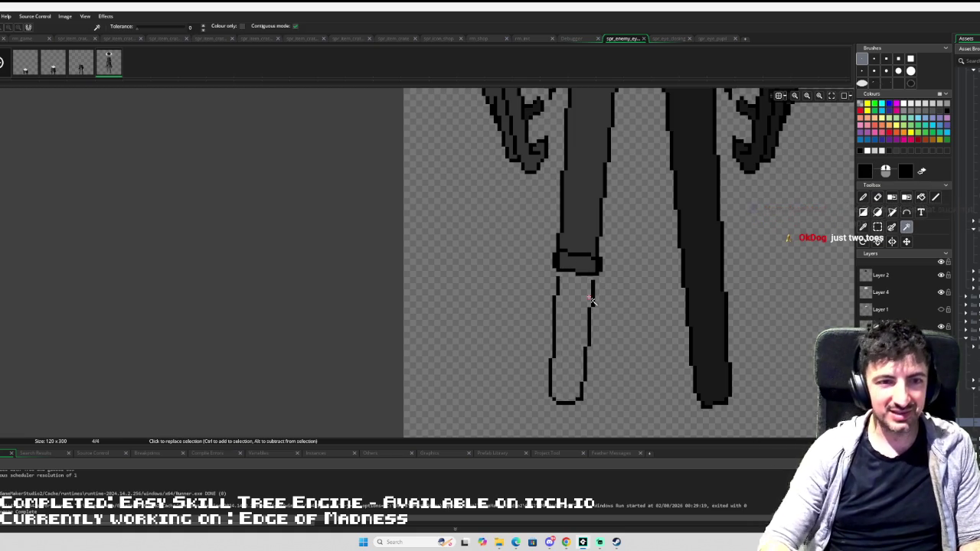
- Rectangle-select the hollow lower left leg outline and delete it
key("s")
left_click_drag(598, 277, 507, 410)
key("Delete")
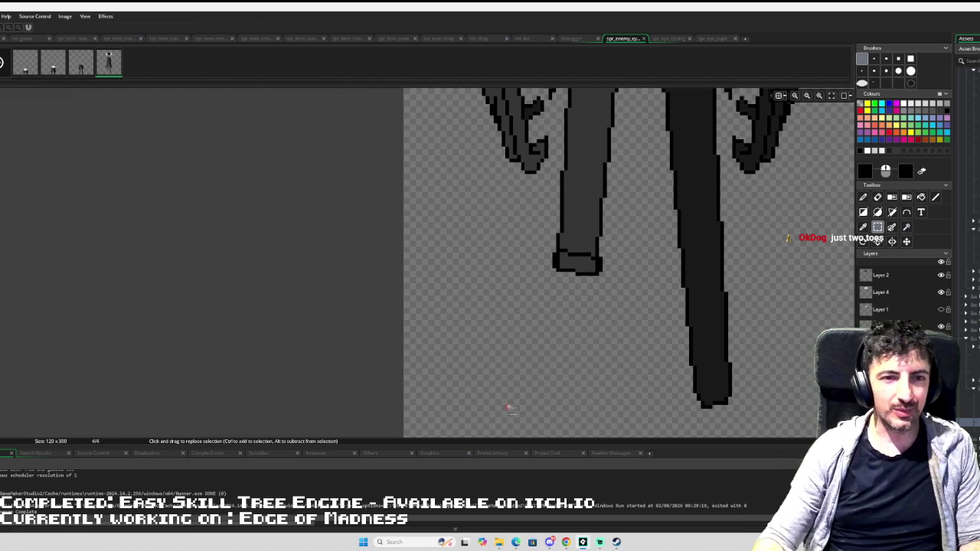
scroll(518, 356, "down", 2)
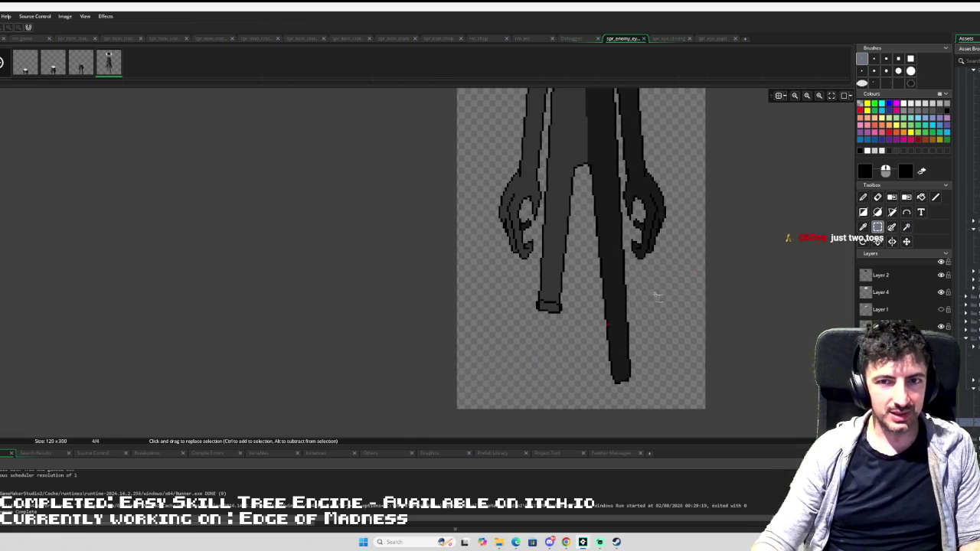
left_click(935, 197)
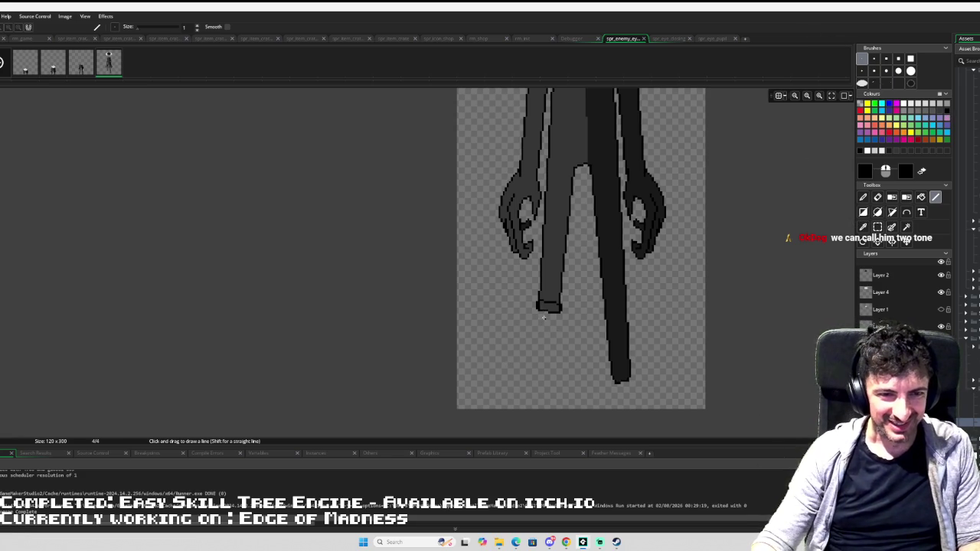
- Sketch a thin blade line below the left leg, then undo the strokes to restore the full grey leg
left_click_drag(544, 309, 538, 381)
key("ctrl+z")
mouse_move(541, 309)
left_mouse_down()
mouse_move(540, 382)
mouse_move(556, 309)
left_mouse_up()
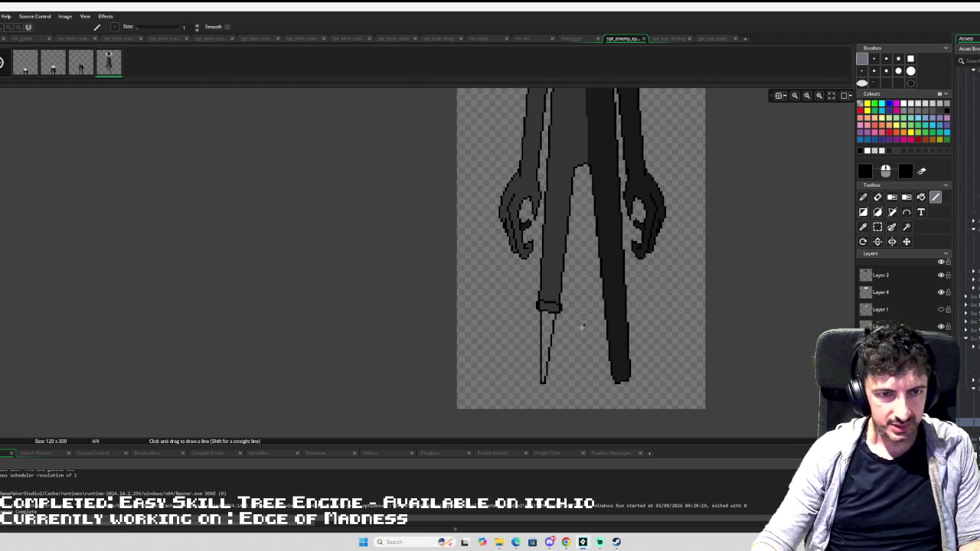
scroll(582, 327, "down", 3)
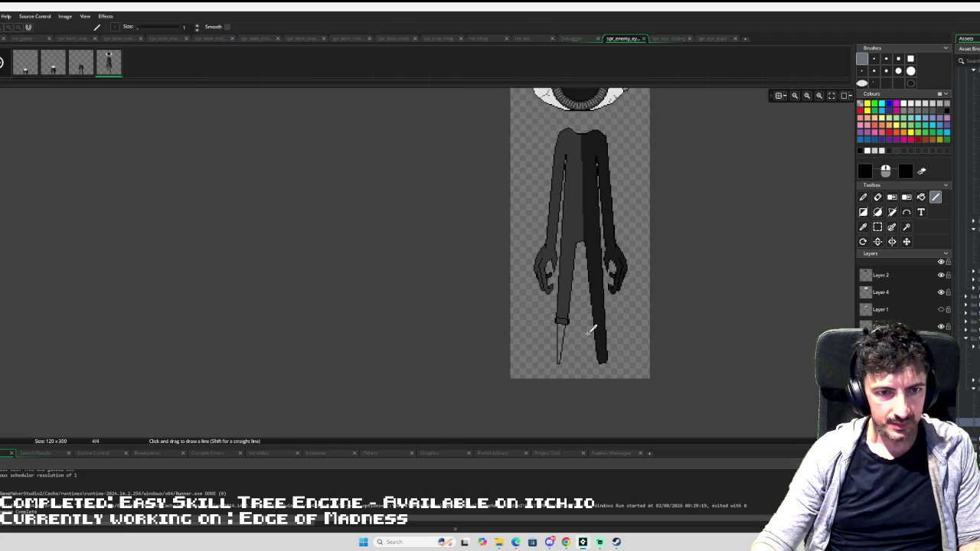
scroll(592, 330, "up", 2)
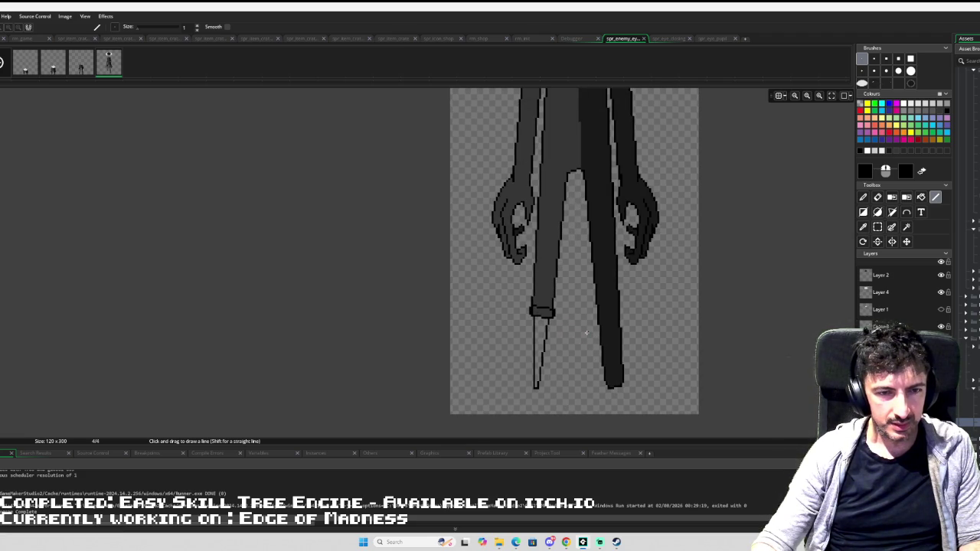
scroll(586, 333, "down", 4)
scroll(588, 329, "up", 1)
scroll(585, 333, "up", 1)
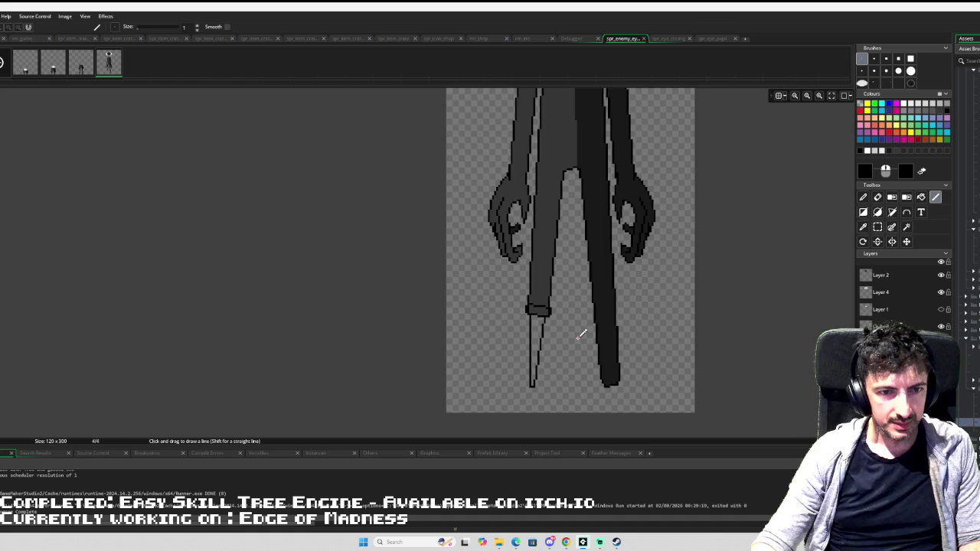
scroll(546, 318, "up", 1)
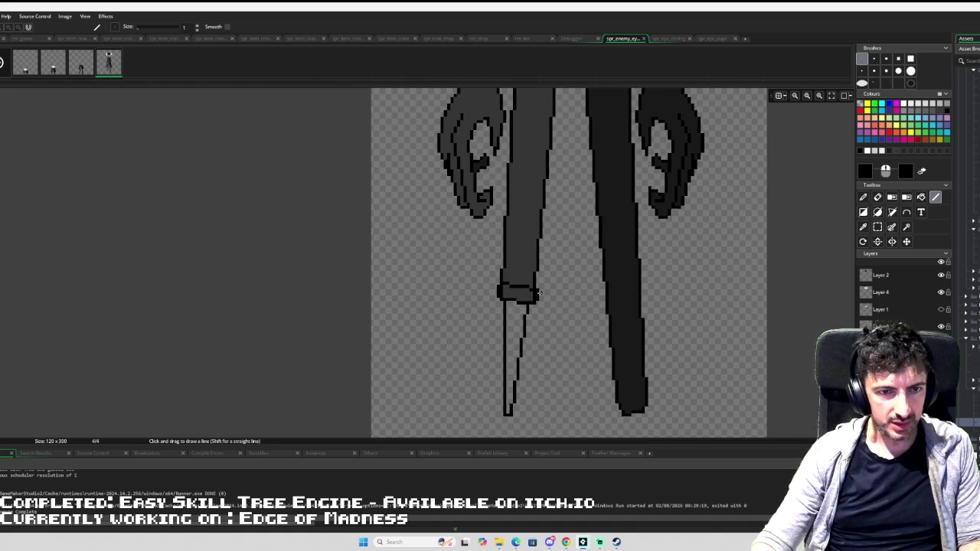
key("e")
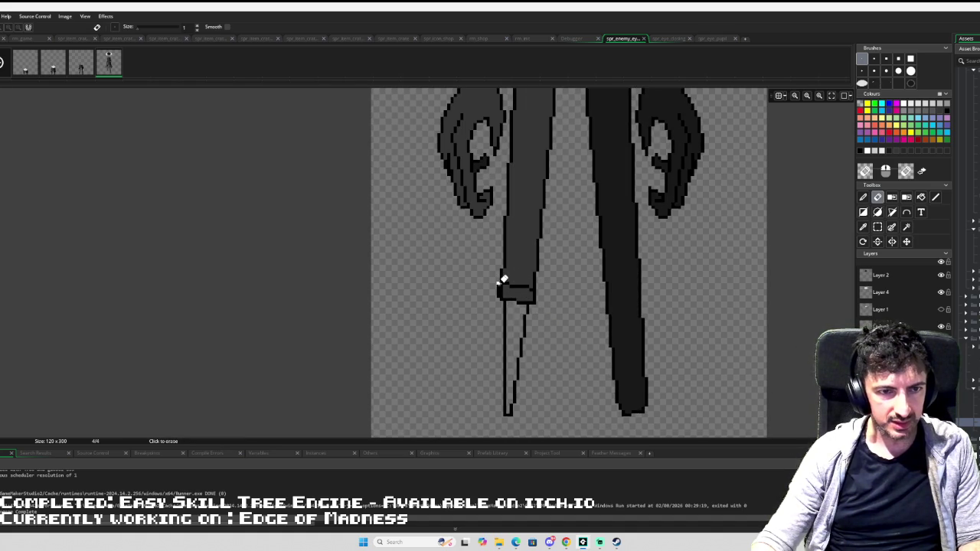
scroll(563, 288, "down", 3)
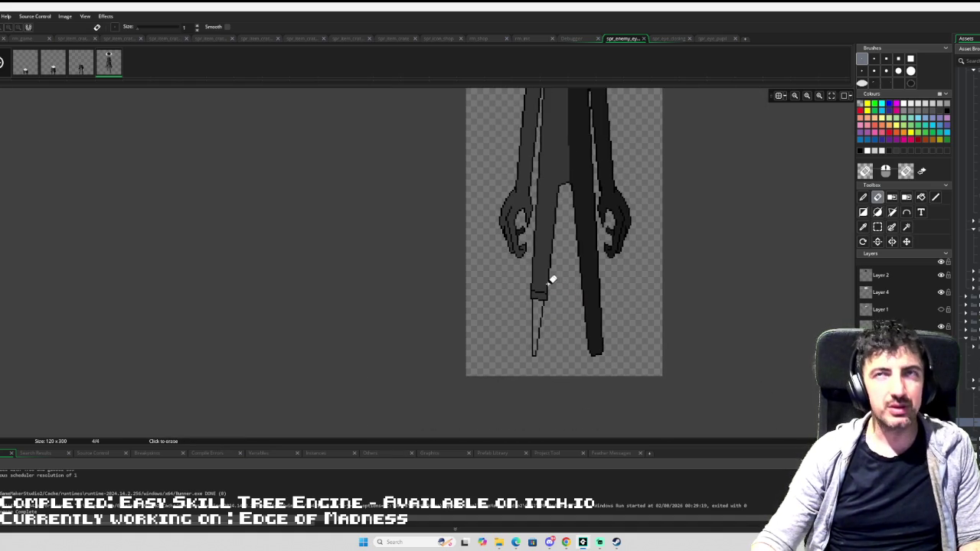
scroll(553, 269, "up", 2)
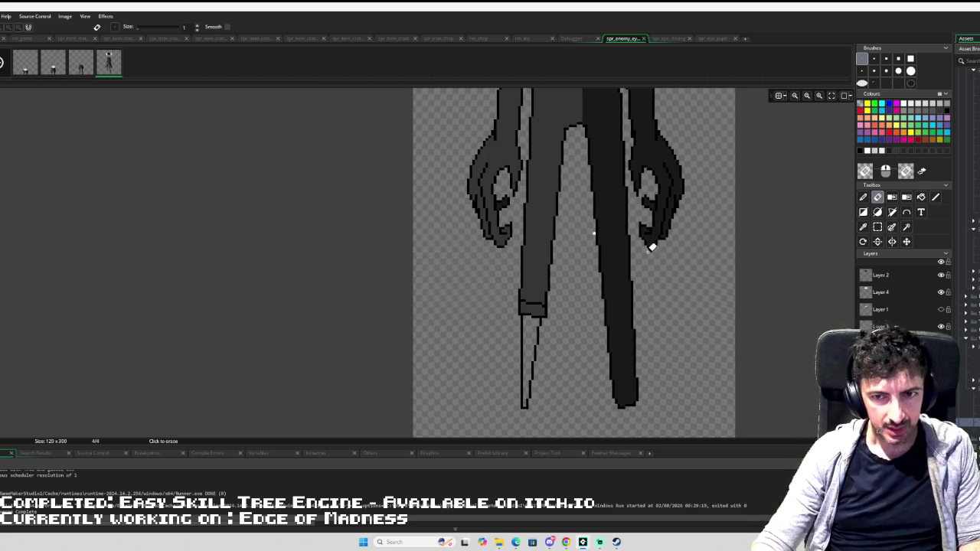
key("ctrl+z")
key("ctrl+z")
key("ctrl+z")
key("ctrl+z")
key("ctrl+z")
key("ctrl+z")
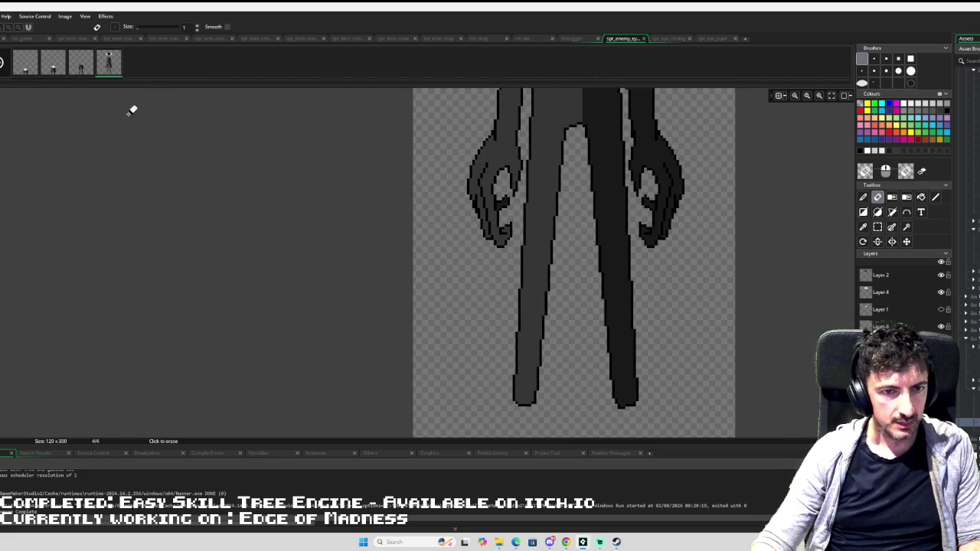
- Duplicate the pose into a fifth frame and erase a thin stroke across the left leg
key("ctrl+d")
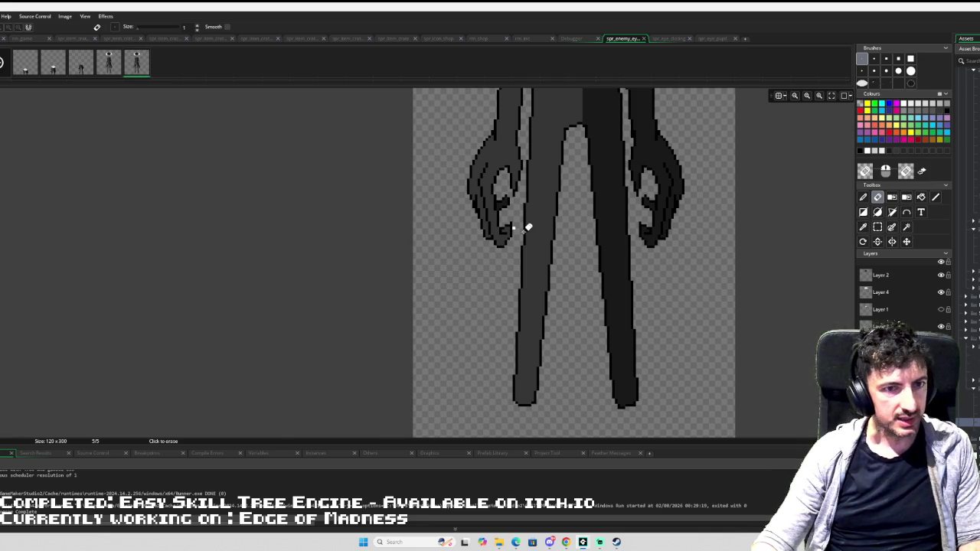
scroll(528, 228, "down", 1)
key("l")
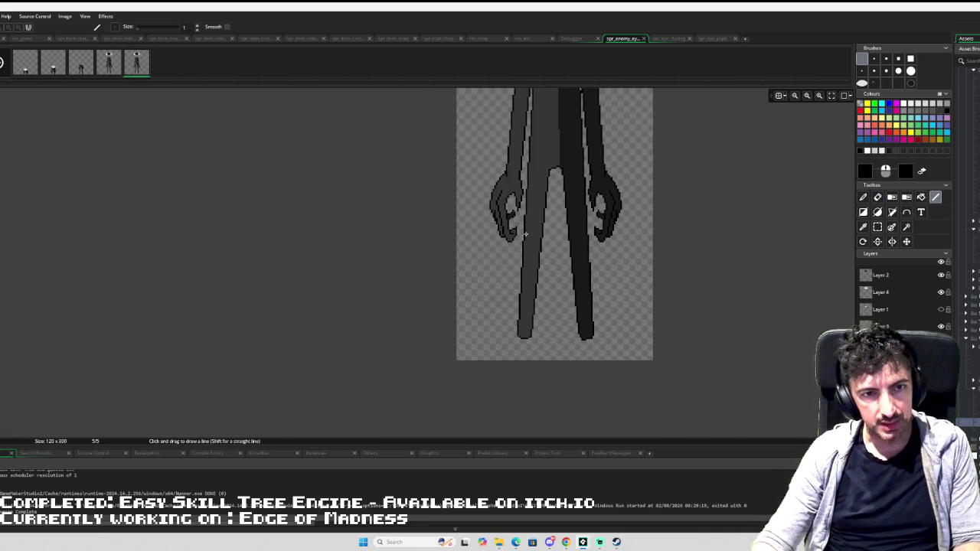
scroll(527, 237, "up", 2)
scroll(529, 253, "down", 1)
scroll(529, 270, "up", 1)
scroll(527, 276, "up", 1)
key("e")
left_click_drag(521, 302, 549, 310)
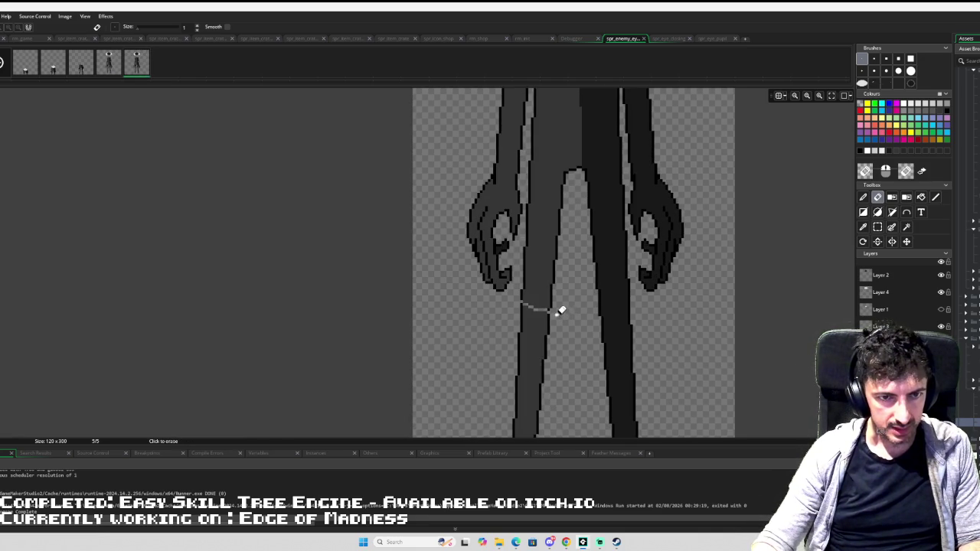
- Draw a one-pixel knee line across the left leg with the Line tool
left_click(874, 59)
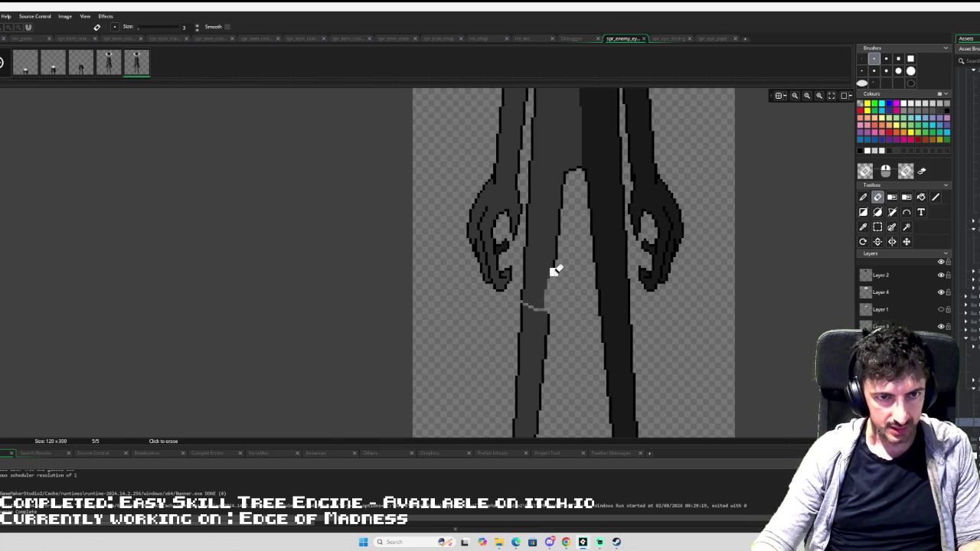
left_click(935, 197)
left_click(863, 59)
left_click_drag(553, 265, 559, 304)
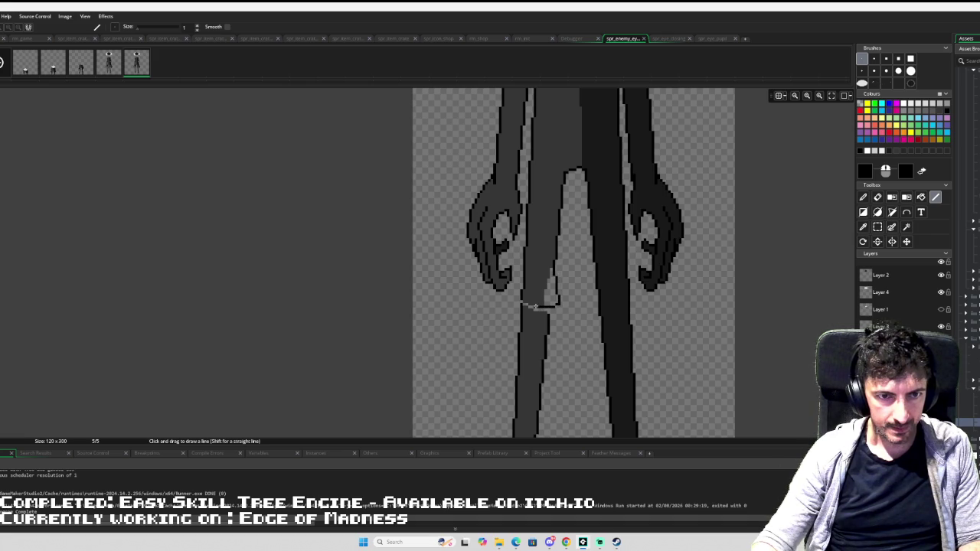
left_click_drag(530, 305, 520, 301)
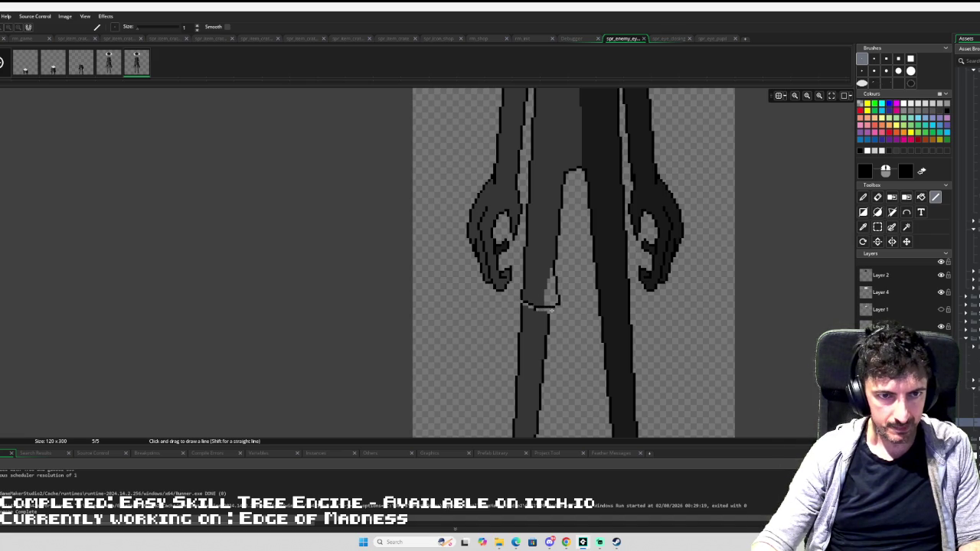
- Sample a grey from the sprite as the drawing colour
scroll(559, 289, "down", 2)
key("i")
left_click(566, 285)
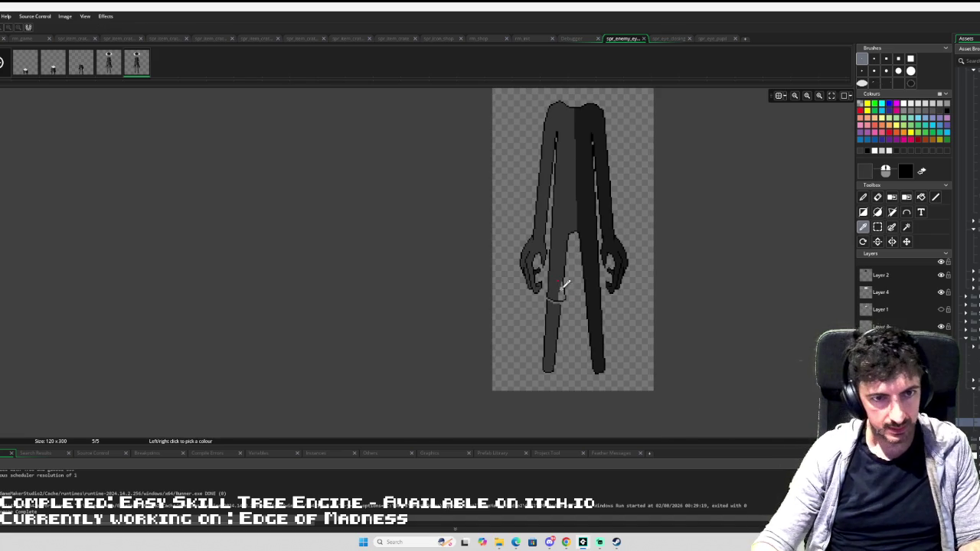
- Magic-wand select the lower left leg's grey fill and delete it
key("w")
scroll(591, 313, "up", 2)
left_click(535, 320)
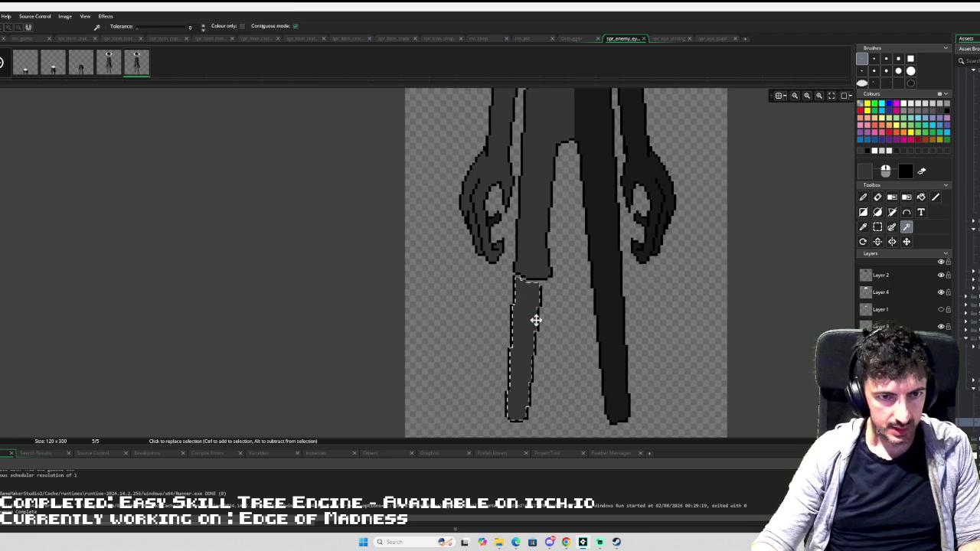
key("Delete")
- Rectangle-select the lower left leg's outline area
key("s")
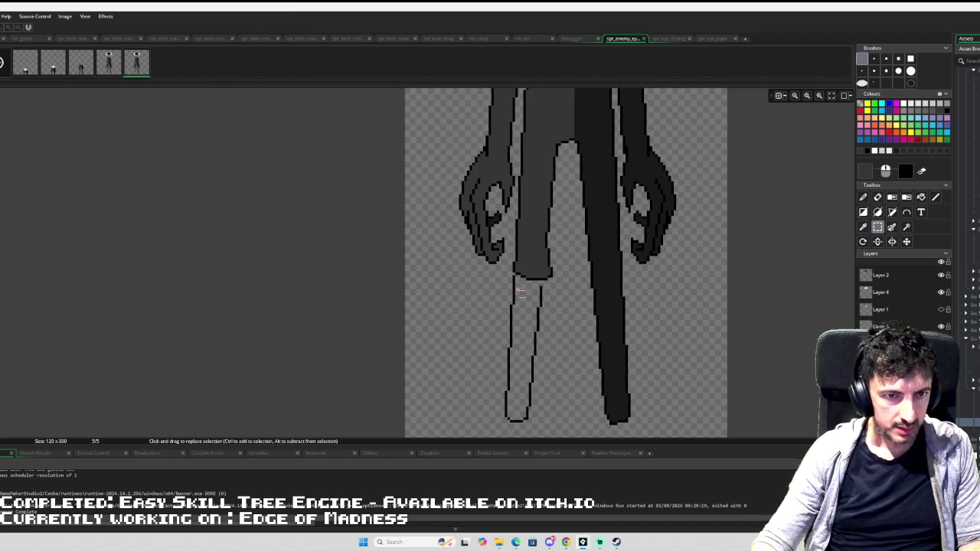
mouse_move(514, 278)
left_mouse_down()
mouse_move(514, 295)
mouse_move(531, 294)
mouse_move(523, 442)
mouse_move(515, 406)
left_mouse_up()
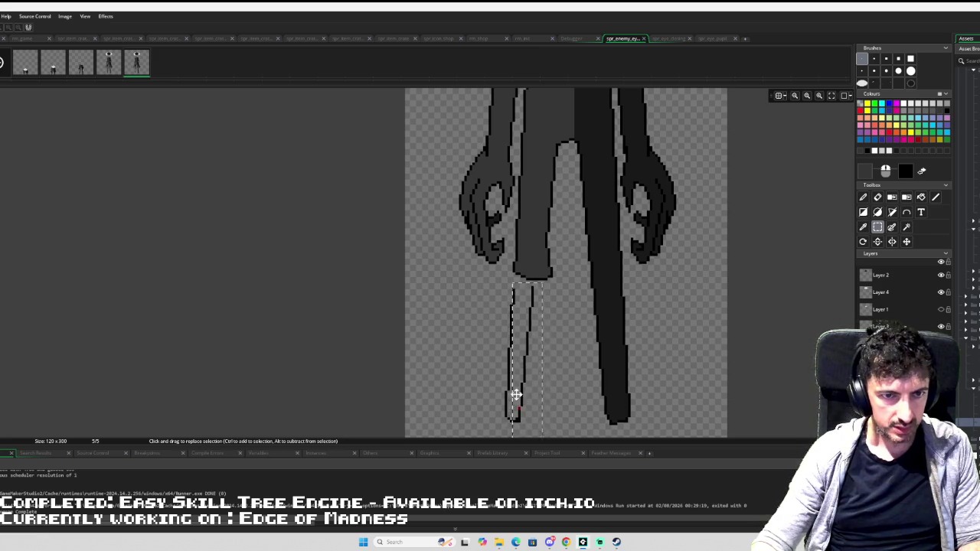
mouse_move(518, 280)
left_mouse_down()
mouse_move(478, 451)
mouse_move(486, 383)
mouse_move(510, 356)
left_mouse_up()
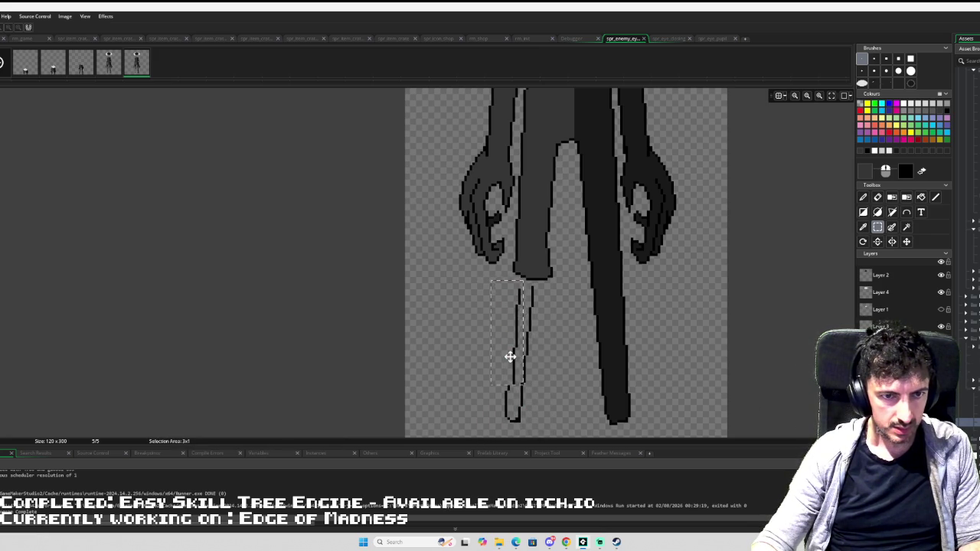
- Draw a black line inside the lower left leg outline to narrow it
key("Escape")
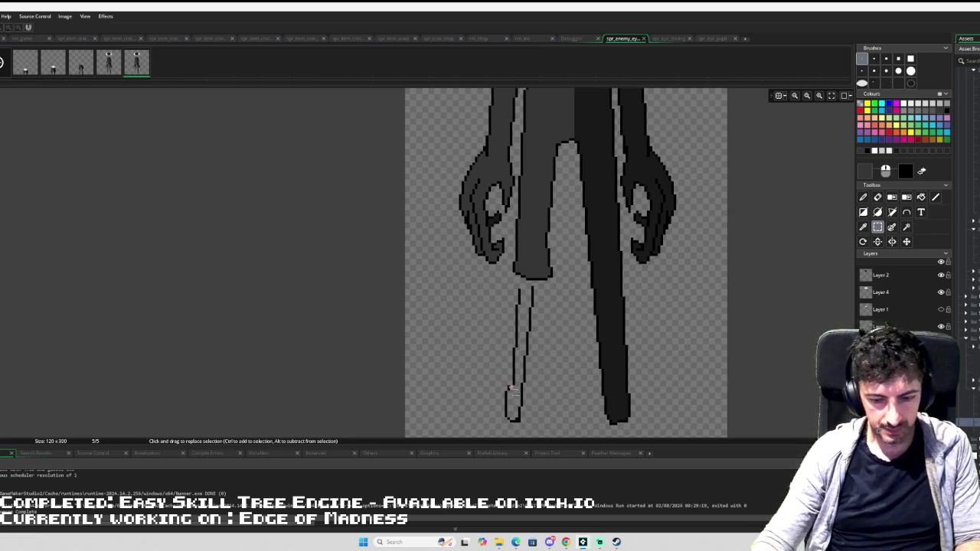
key("l")
left_click_drag(513, 382, 509, 414)
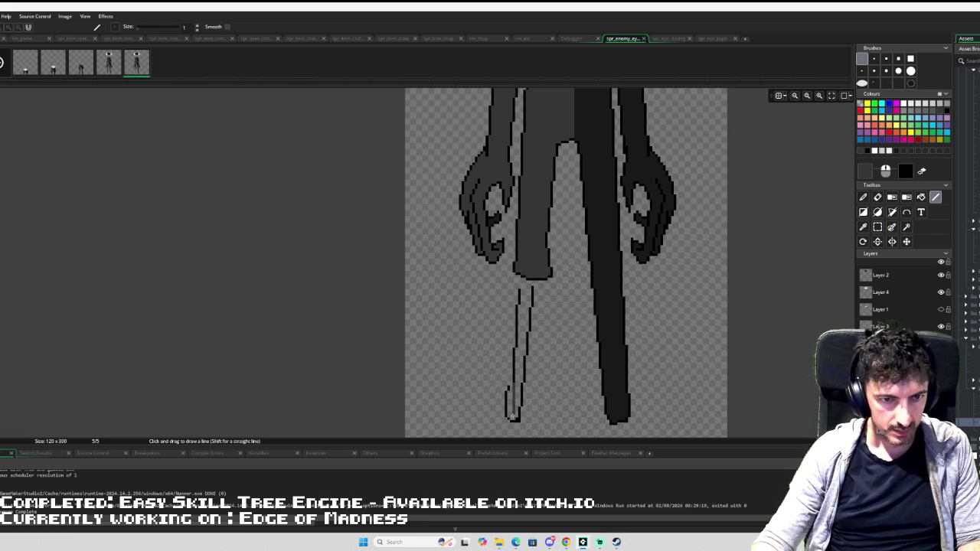
key("ctrl+z")
left_click(519, 361, "alt")
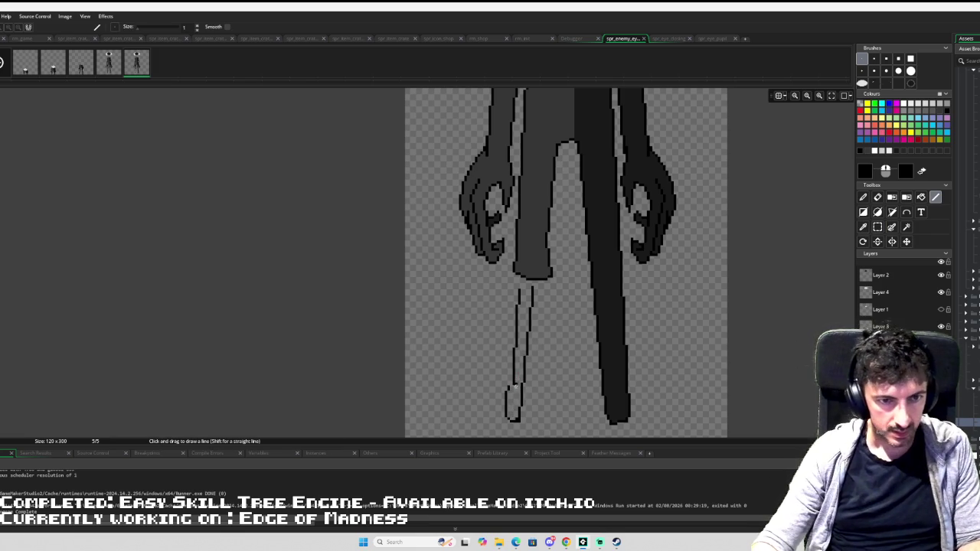
left_click_drag(514, 382, 512, 418)
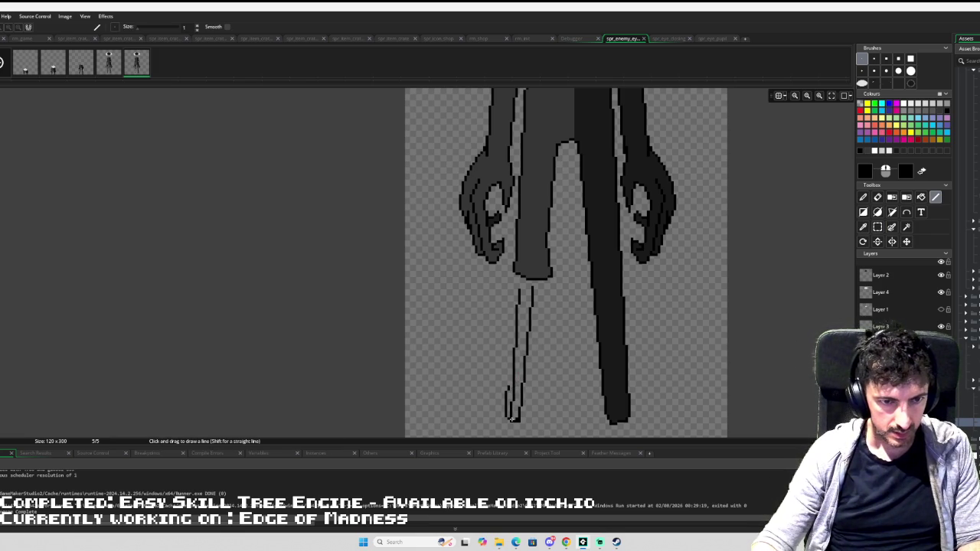
- Erase the stray pixels at the left leg's tip
key("e")
left_click_drag(512, 381, 509, 414)
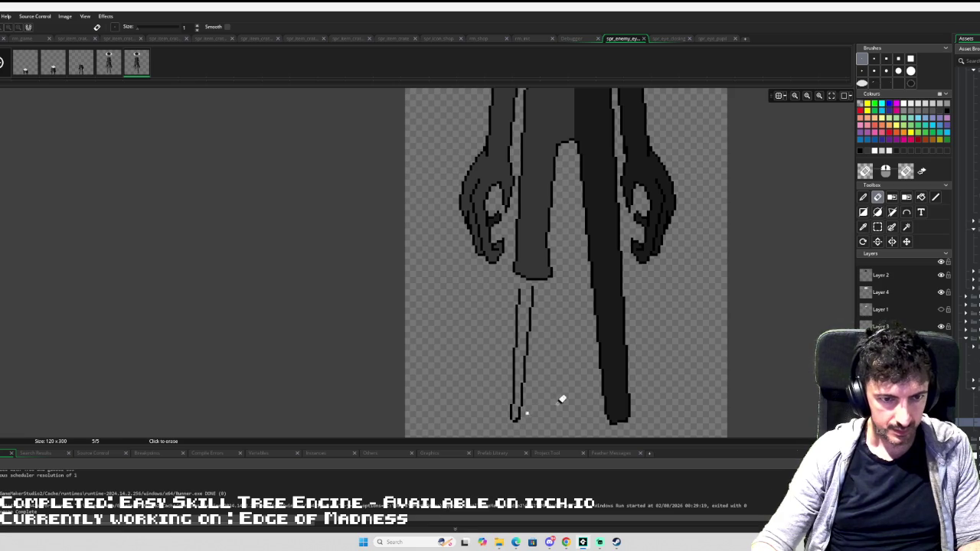
scroll(547, 376, "down", 3)
scroll(521, 409, "up", 4)
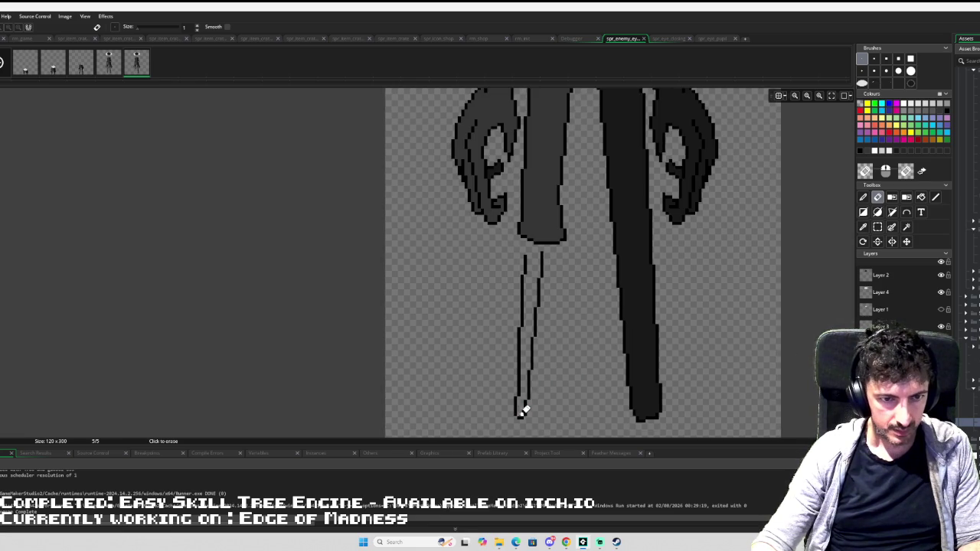
scroll(587, 372, "down", 3)
- Rectangle-select the thin left leg area, then clear the selection
key("s")
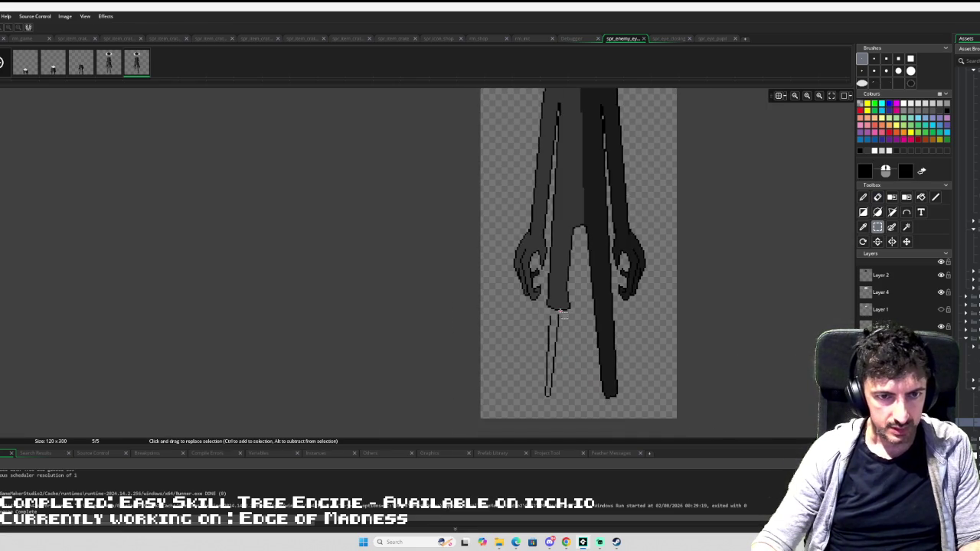
left_click_drag(563, 314, 512, 414)
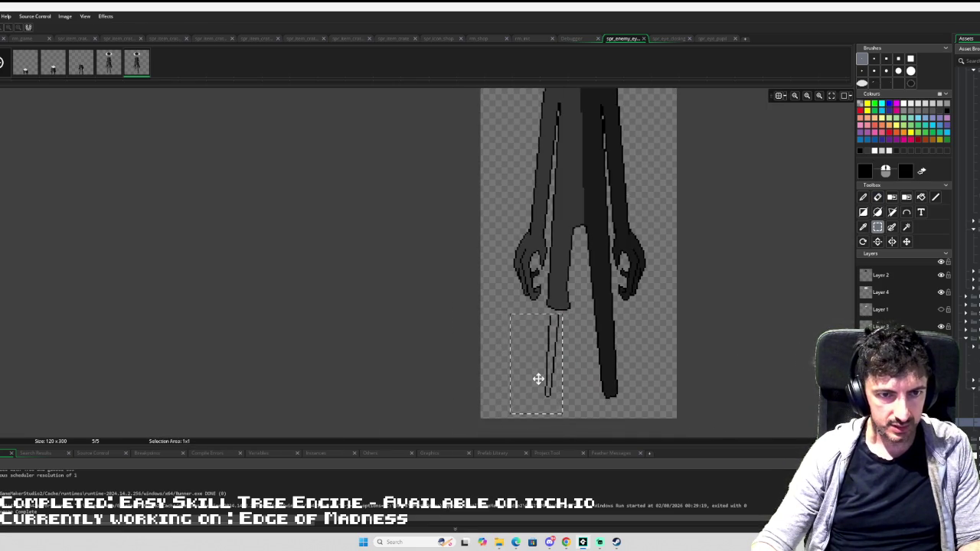
key("l")
scroll(558, 307, "up", 3)
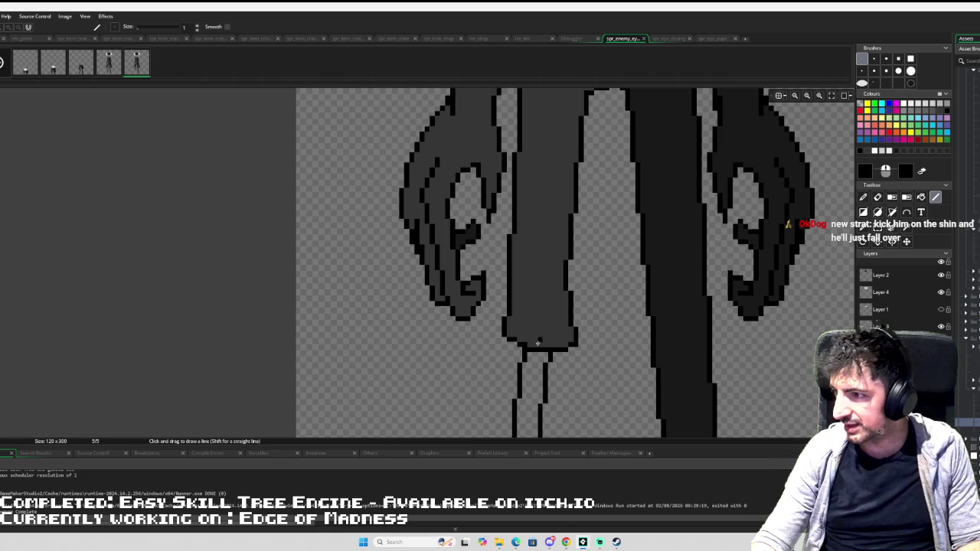
scroll(463, 305, "down", 5)
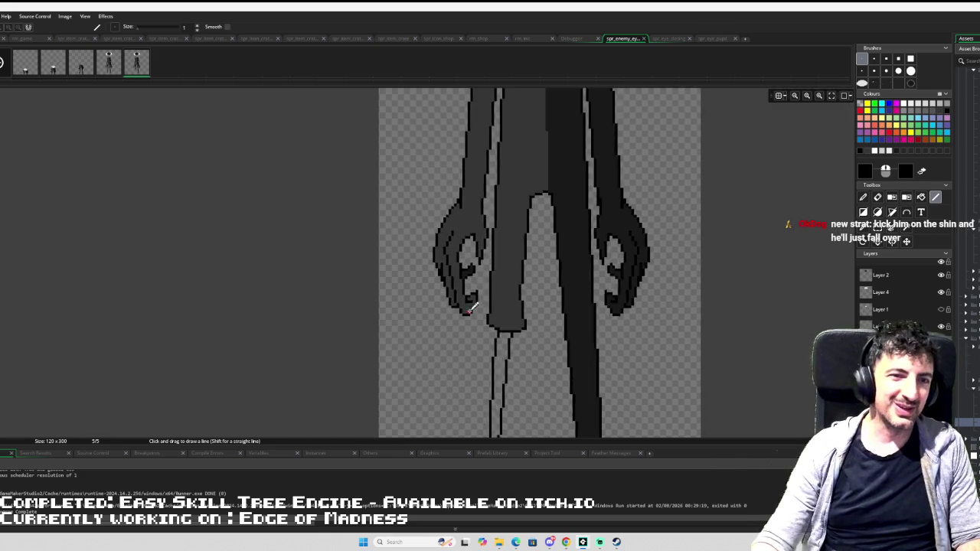
scroll(442, 272, "up", 2)
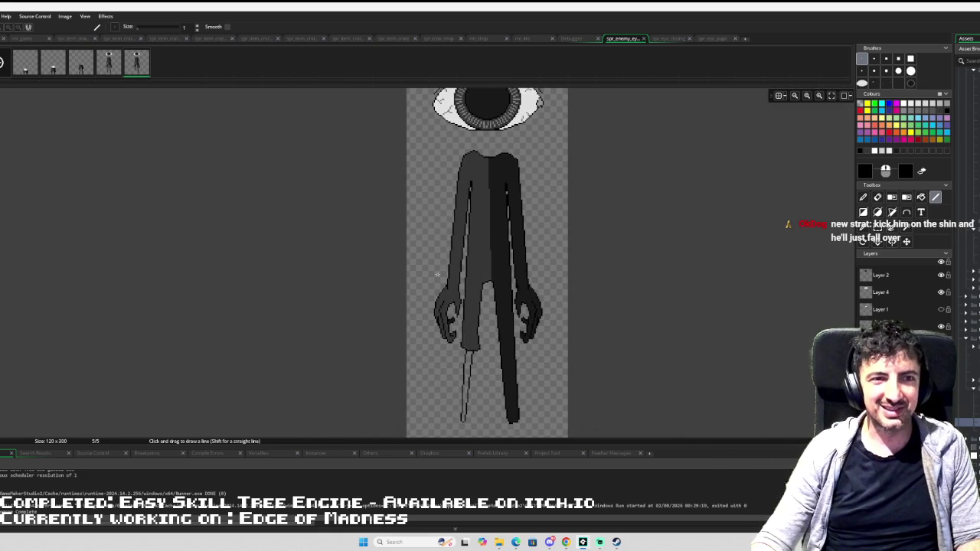
scroll(436, 271, "down", 2)
- Pick light grey and fill the thin left leg with it
key("i")
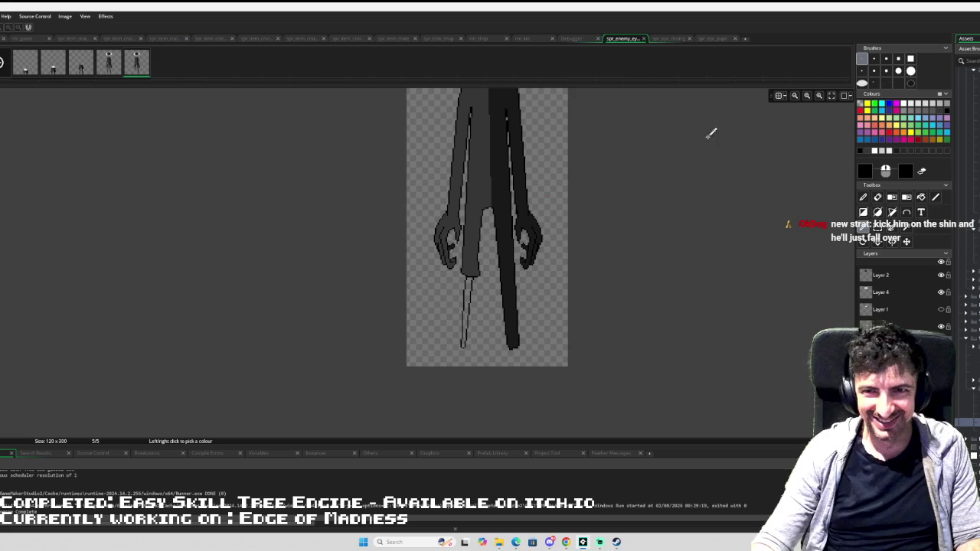
left_click(937, 104)
key("f")
left_click(471, 285)
scroll(472, 282, "up", 2)
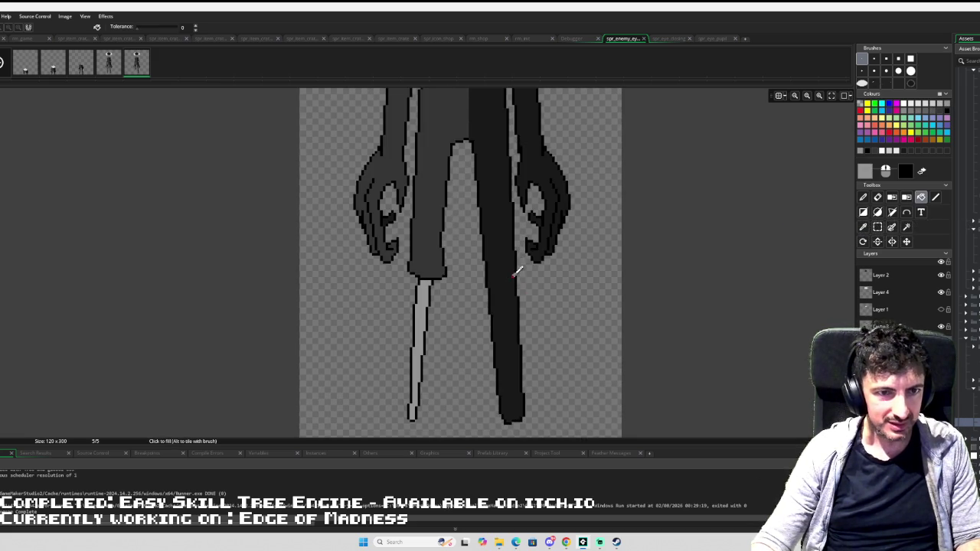
- Rectangle-select the left leg and copy and paste it
key("s")
mouse_move(463, 257)
left_mouse_down()
mouse_move(404, 390)
mouse_move(398, 438)
left_mouse_up()
key("ctrl+c")
key("ctrl+v")
key("p")
- Remove the stray paste from spr_eye_pupil and move the leg copy under the right trouser
key("ctrl+Tab")
key("ctrl+v")
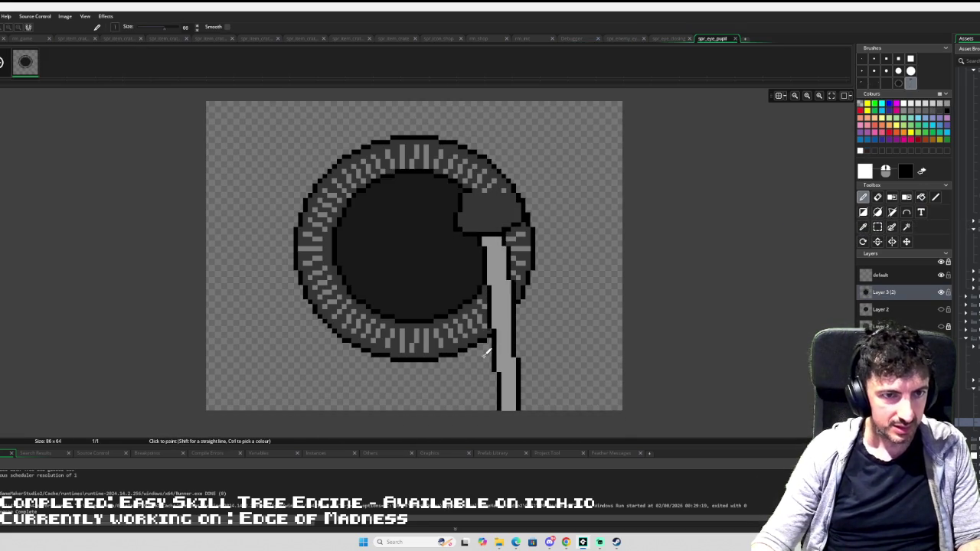
left_click_drag(485, 353, 115, 119)
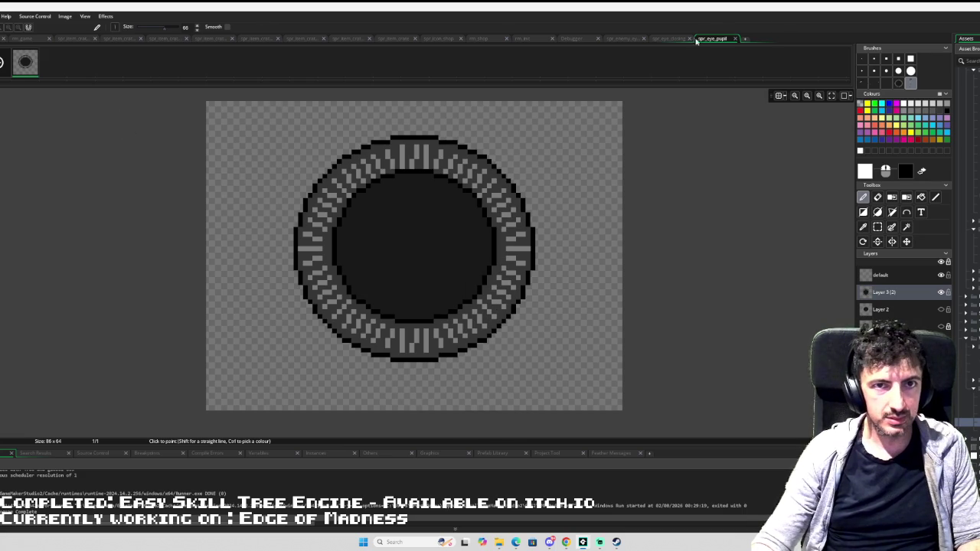
left_click(671, 39)
left_click(624, 38)
mouse_move(540, 333)
left_mouse_down()
mouse_move(508, 346)
mouse_move(494, 366)
mouse_move(511, 357)
mouse_move(498, 343)
left_mouse_up()
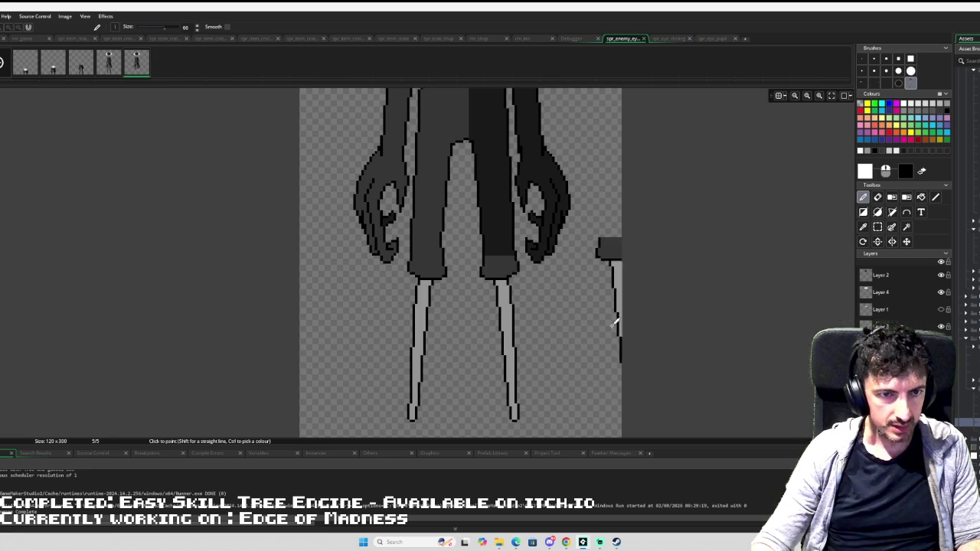
- Fill the lighter right trouser cuff with the trousers' dark grey
left_click(504, 239, "ctrl")
left_click(505, 260)
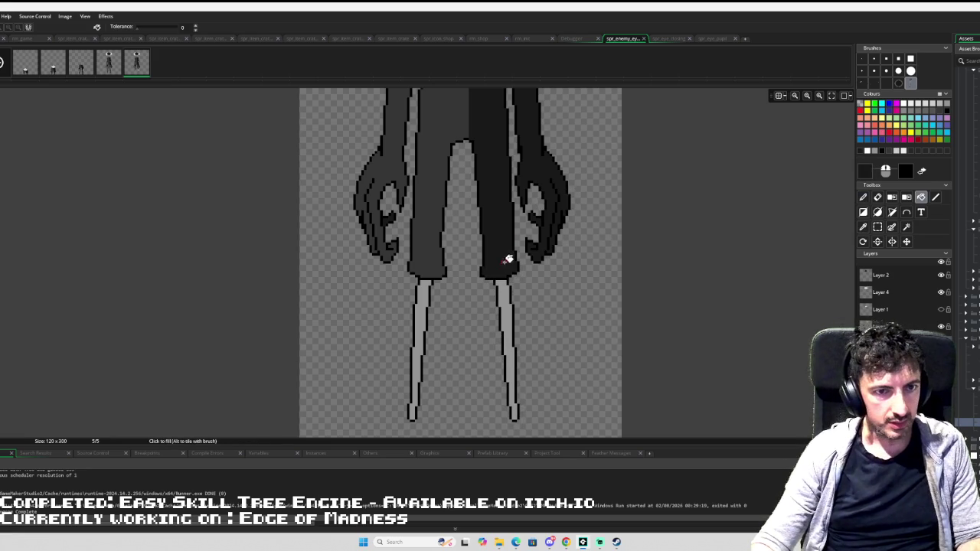
scroll(546, 230, "down", 3)
scroll(564, 226, "down", 1)
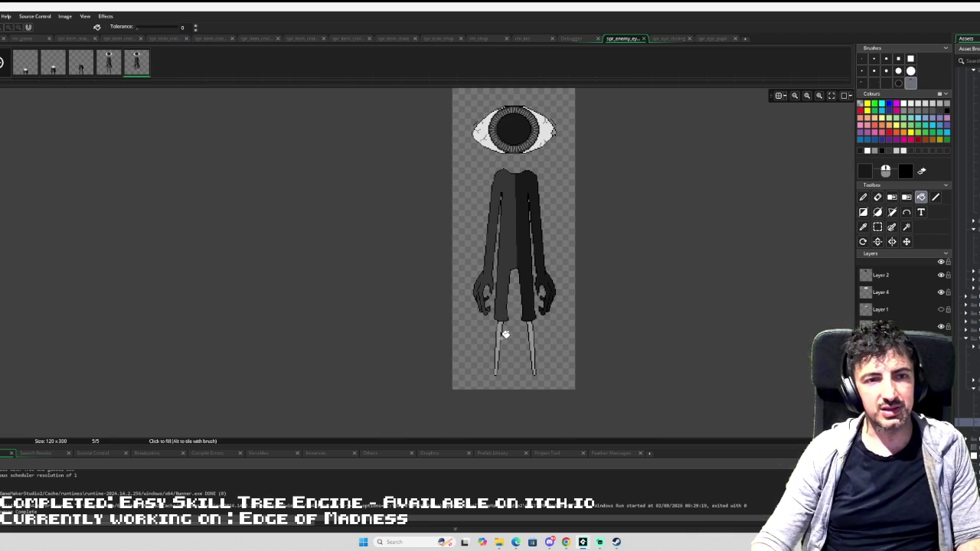
left_click(507, 310)
scroll(507, 310, "up", 4)
scroll(513, 329, "down", 2)
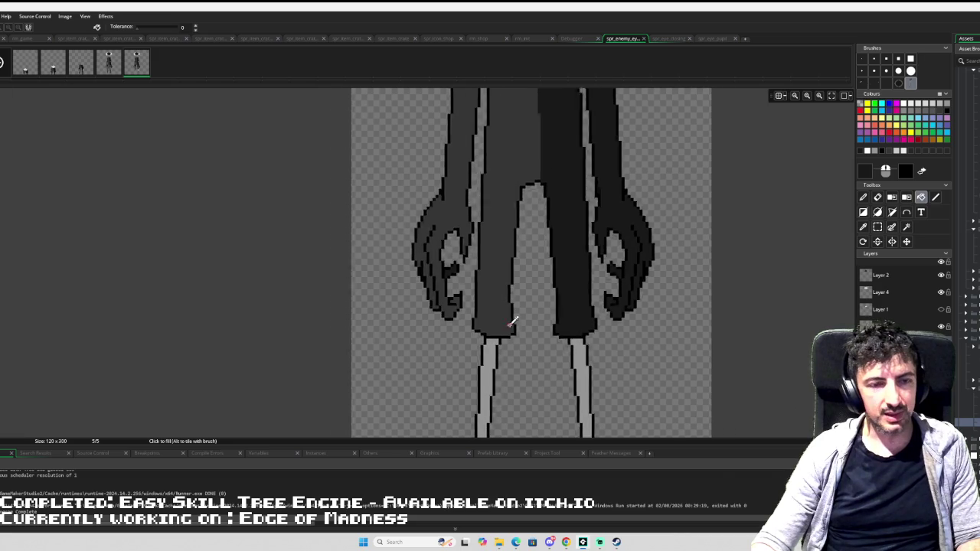
scroll(526, 339, "up", 1)
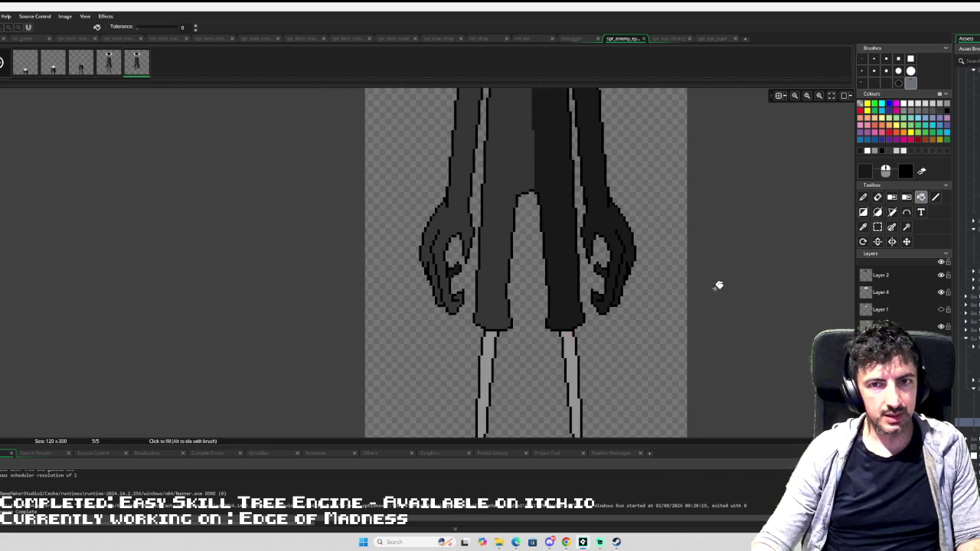
- Draw a black 1-pixel flared cuff outline on the left trouser
left_click(936, 197)
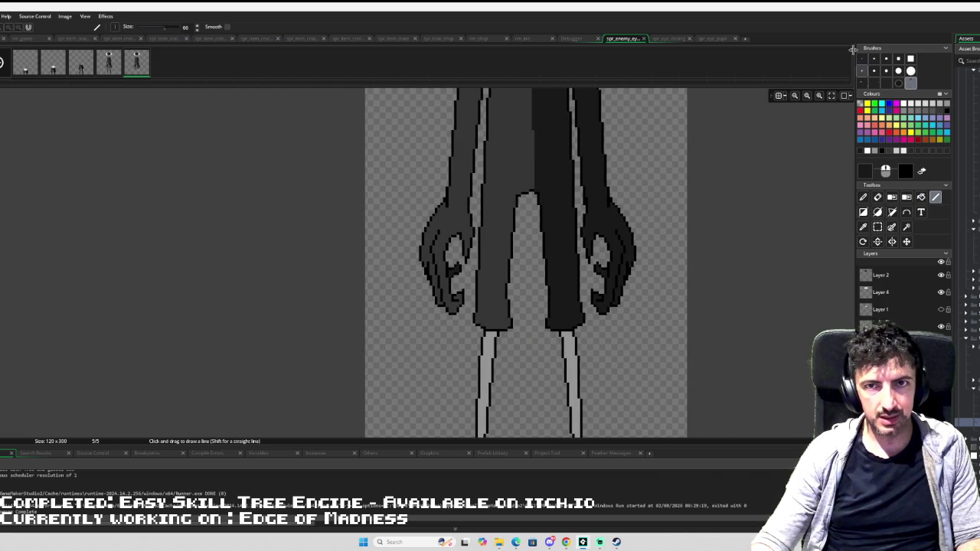
left_click(863, 58)
scroll(480, 352, "up", 2)
left_click_drag(480, 352, 507, 274)
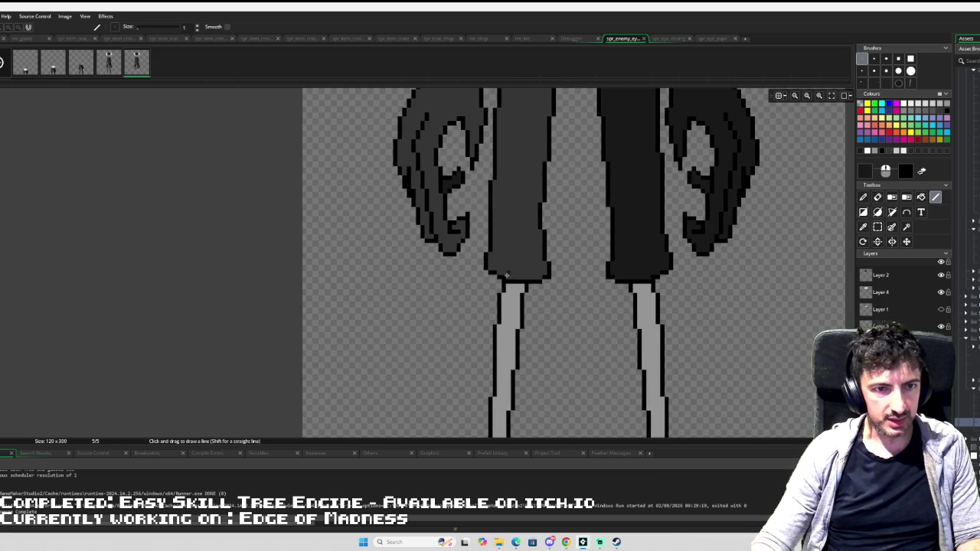
left_click(886, 151)
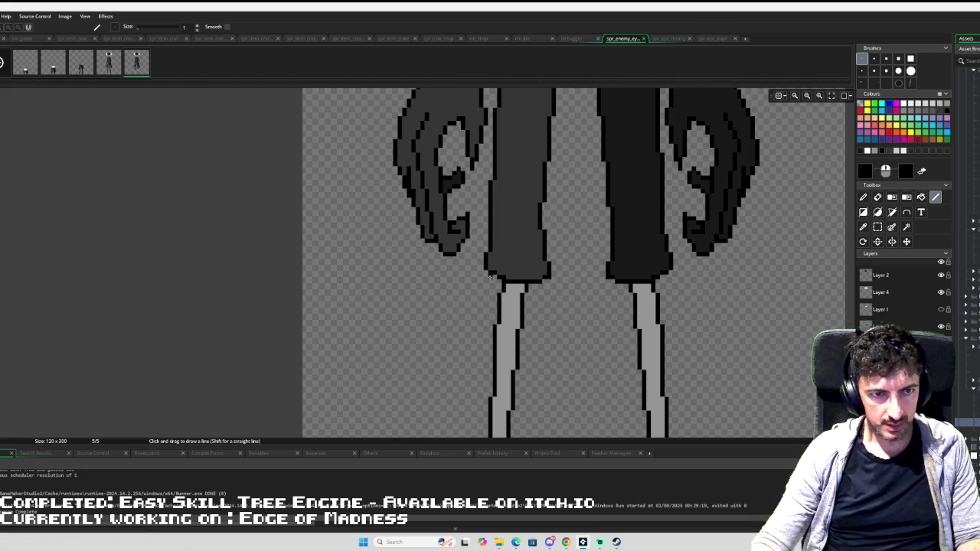
mouse_move(486, 287)
left_mouse_down()
mouse_move(493, 298)
mouse_move(541, 299)
left_mouse_up()
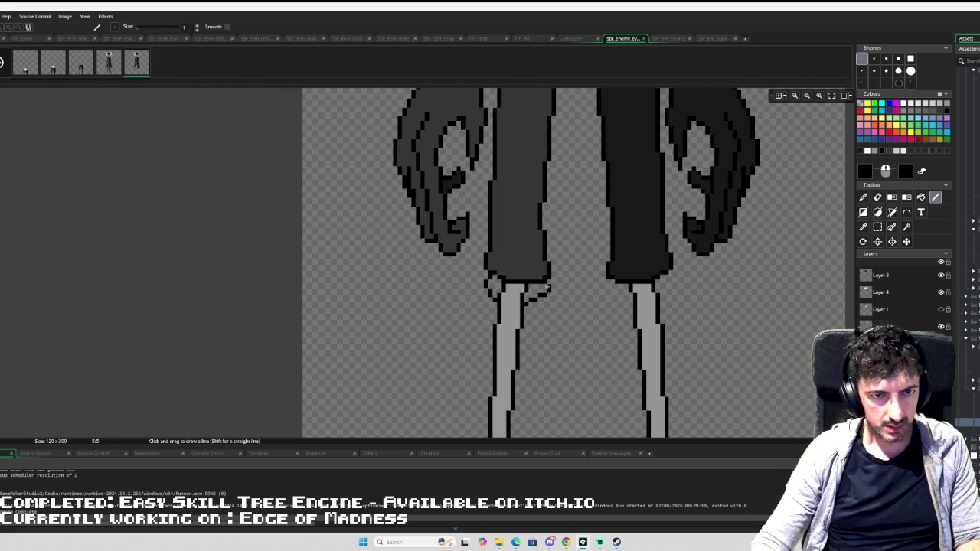
- Sample the leg's light grey and fill the flared cuff area
key("d")
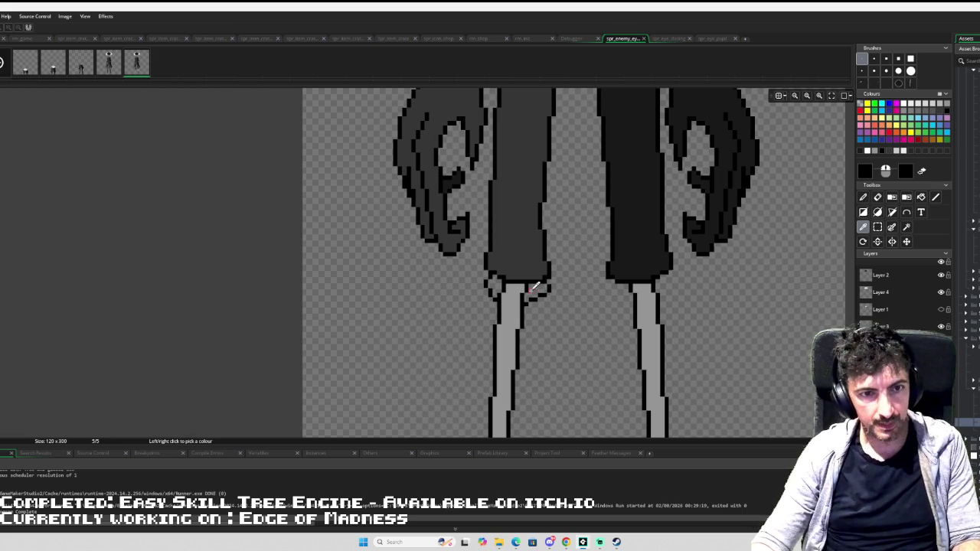
left_click(520, 292, "ctrl")
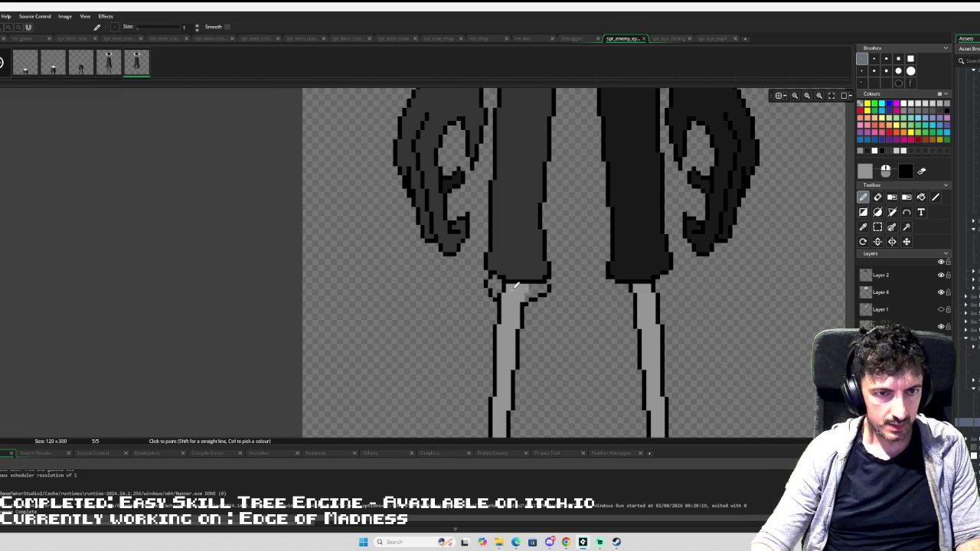
key("f")
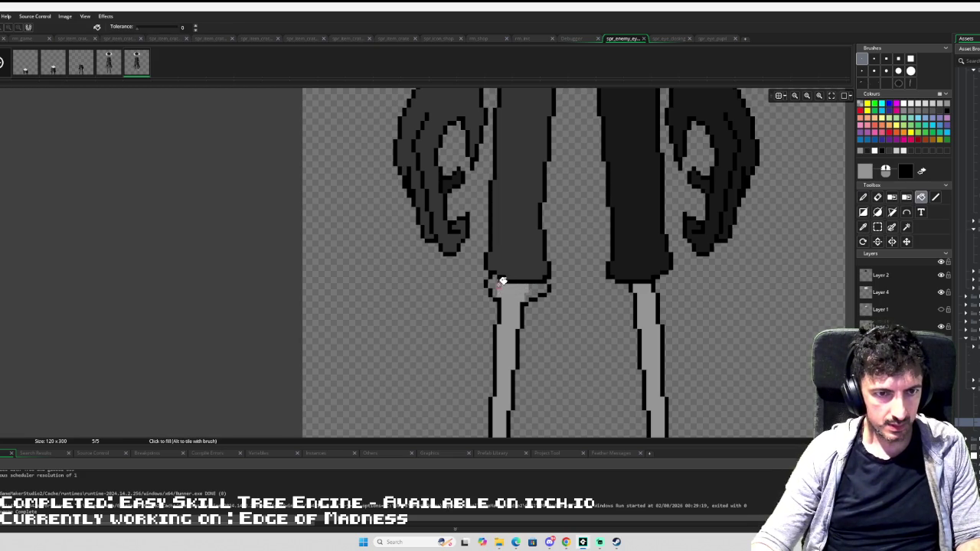
scroll(540, 282, "down", 2)
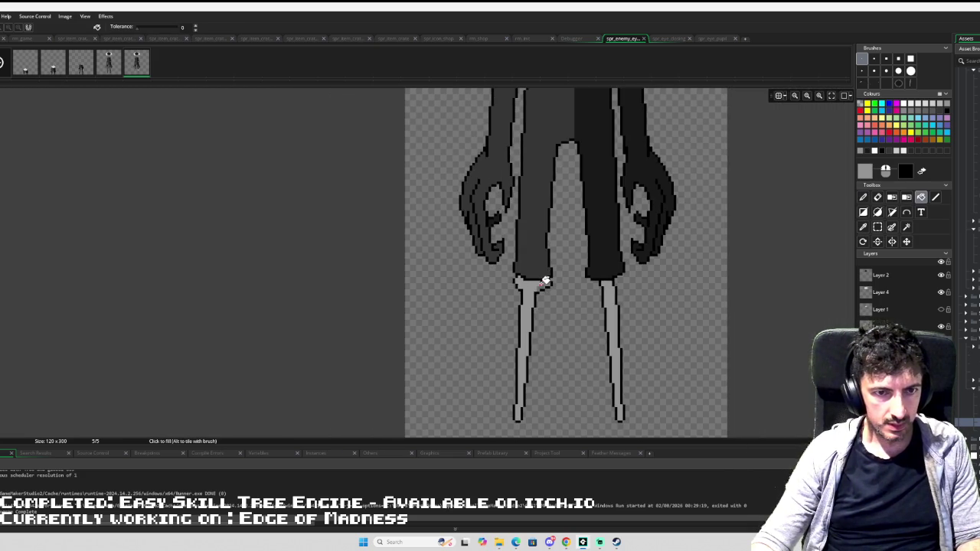
scroll(545, 281, "down", 3)
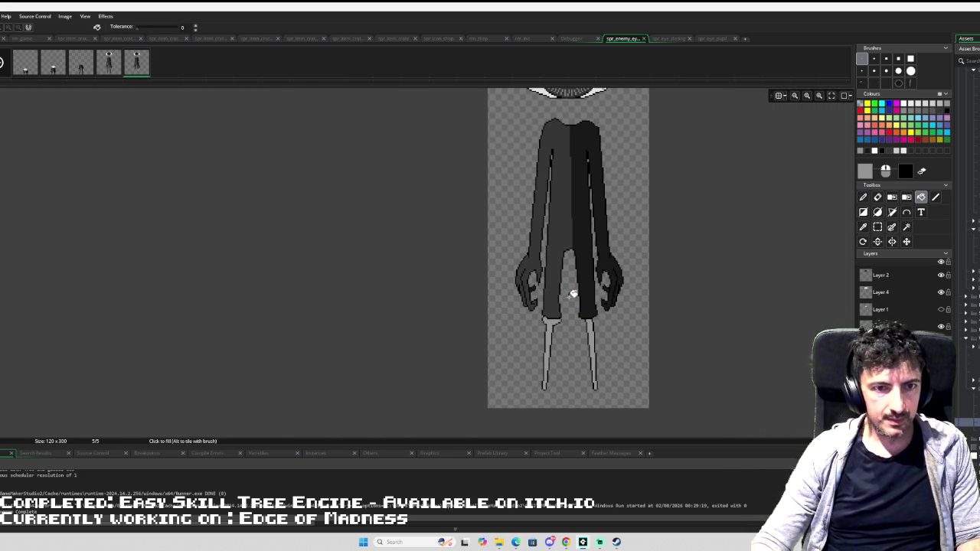
scroll(568, 315, "up", 4)
- Sample the dark grey and rectangle-select the reshaped left leg
key("s")
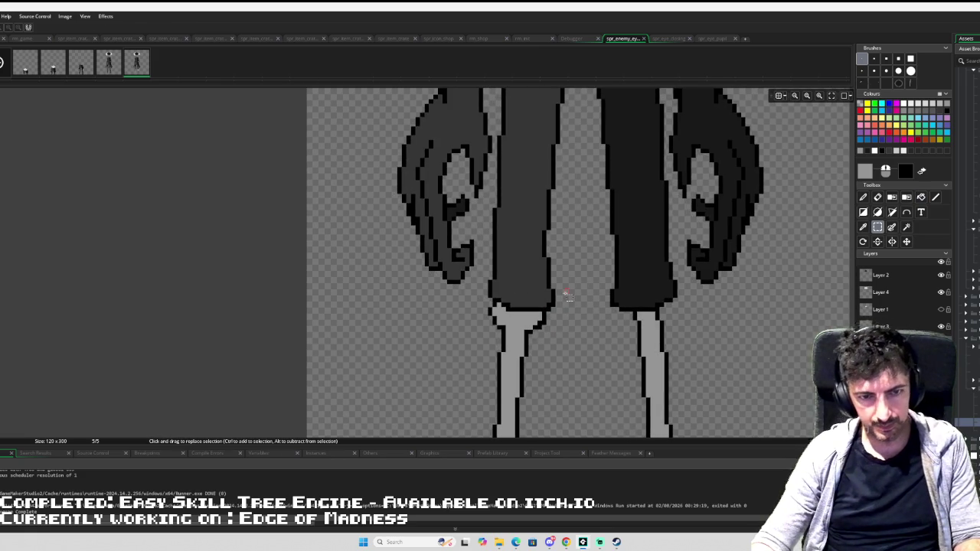
key("d")
left_click(550, 294, "ctrl")
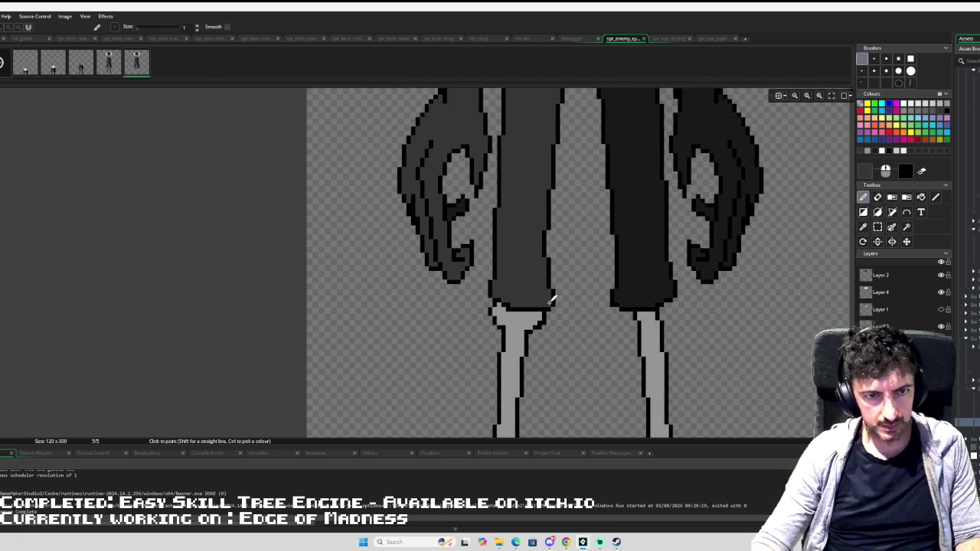
scroll(551, 294, "down", 5)
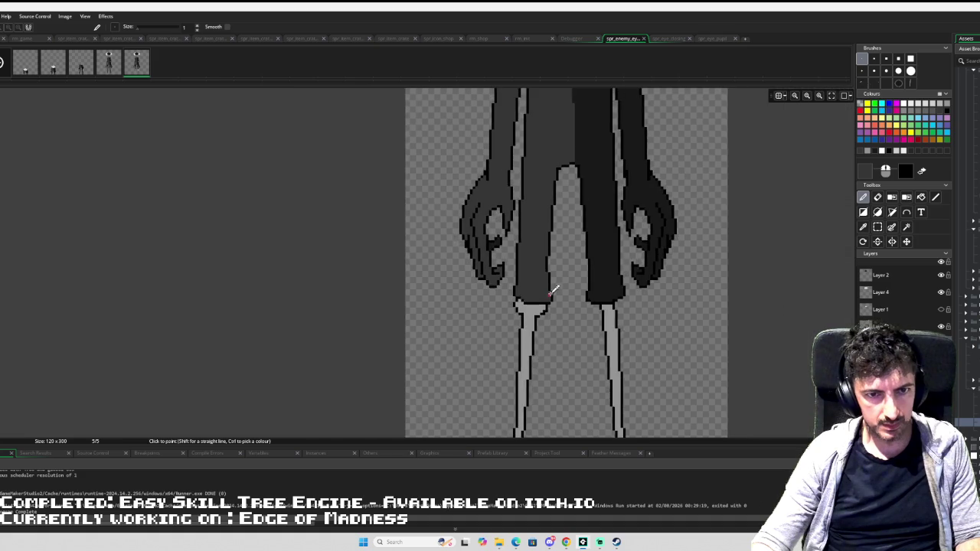
key("s")
mouse_move(563, 298)
left_mouse_down()
mouse_move(551, 322)
mouse_move(569, 340)
left_mouse_up()
key("d")
left_click(712, 38)
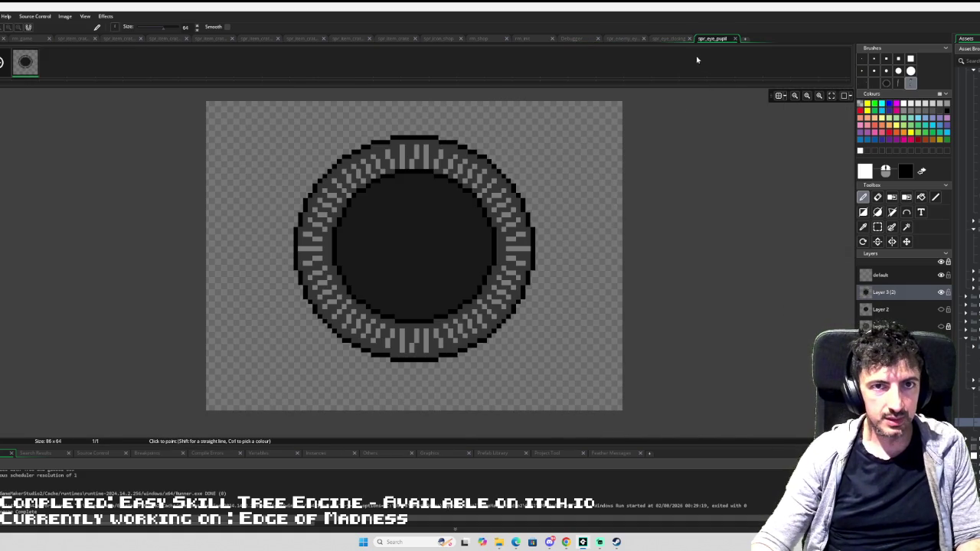
- Back on spr_enemy_eye, step through recent leg edits and fill with the trousers' dark grey
left_click(630, 39)
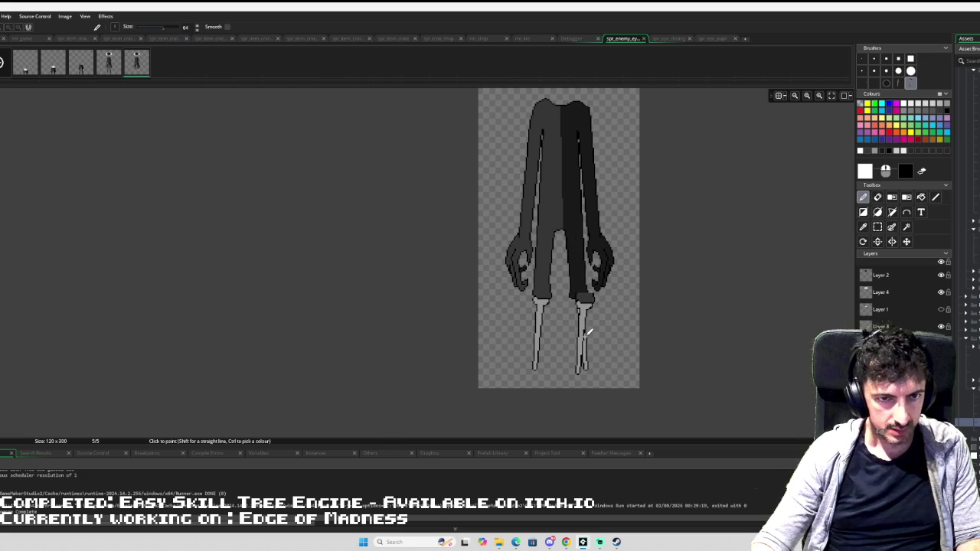
scroll(588, 331, "up", 2)
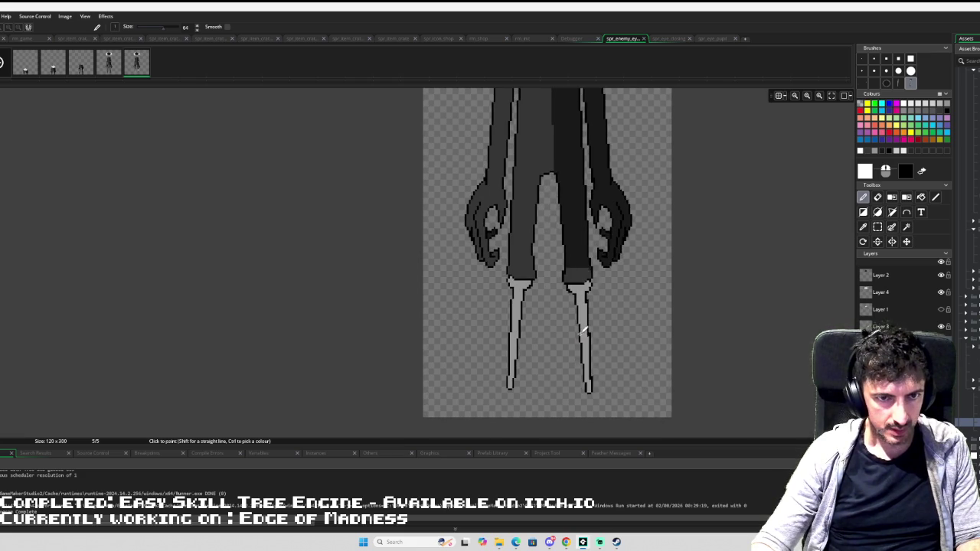
key("ctrl+z")
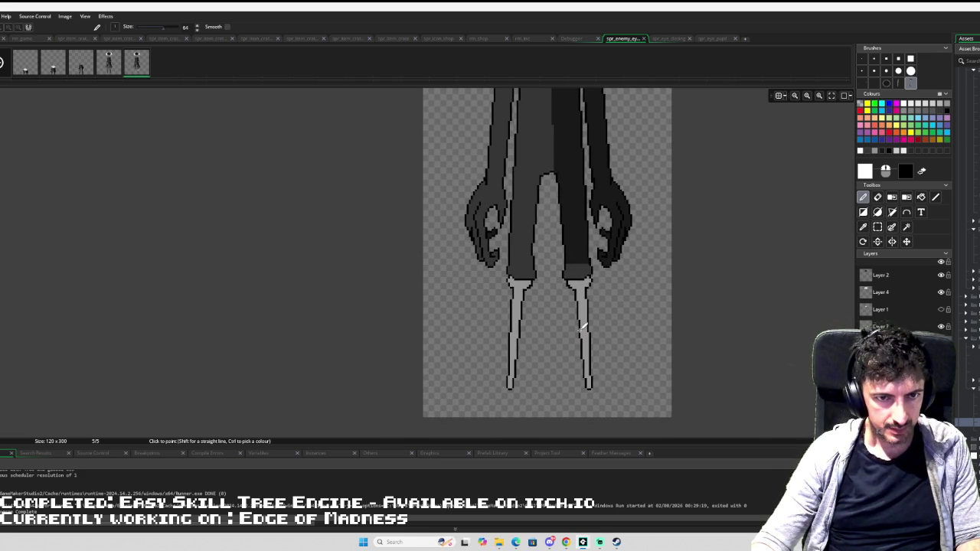
key("ctrl+z")
key("ctrl+z")
key("ctrl+y")
key("ctrl+y")
key("ctrl+z")
key("ctrl+z")
key("ctrl+z")
key("ctrl+y")
key("ctrl+y")
key("f")
left_click(577, 274, "ctrl")
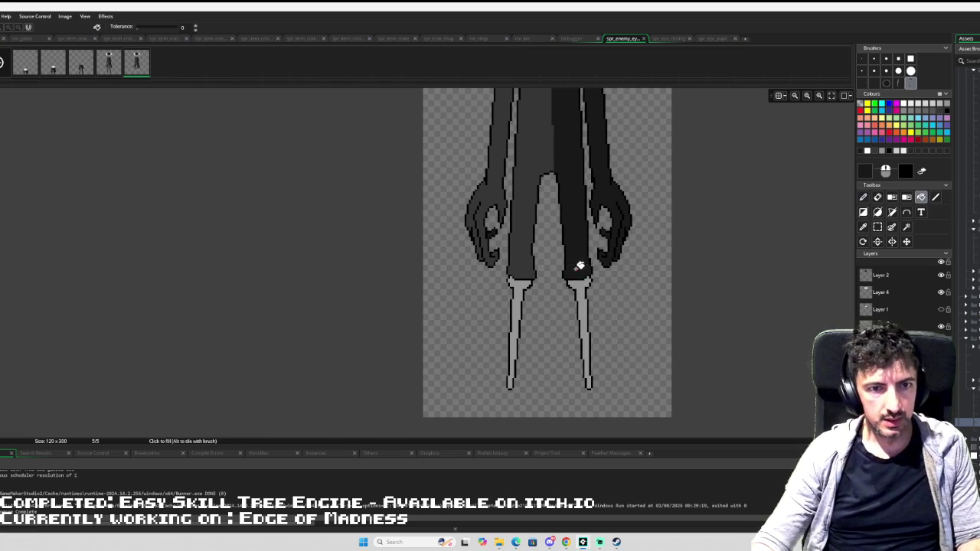
scroll(628, 260, "down", 2)
scroll(639, 265, "up", 2)
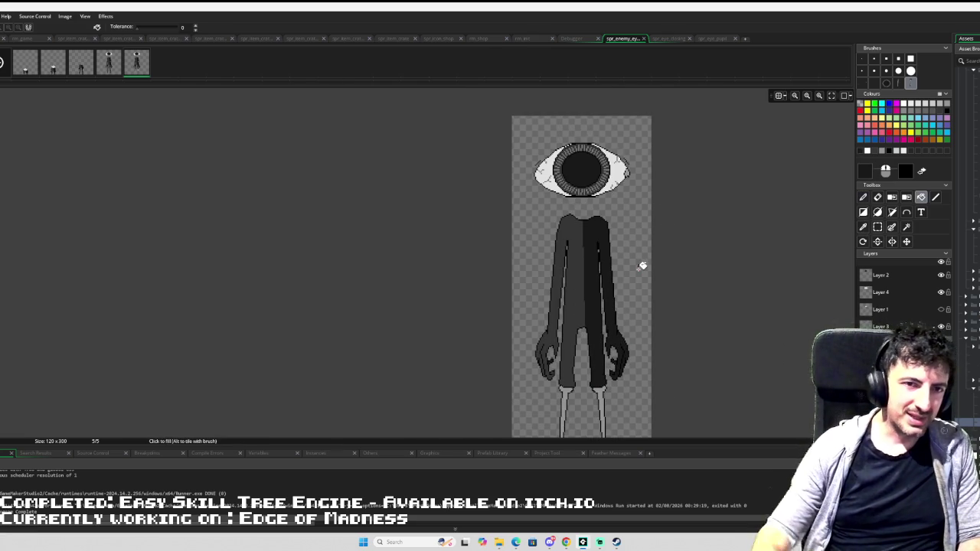
scroll(643, 265, "down", 3)
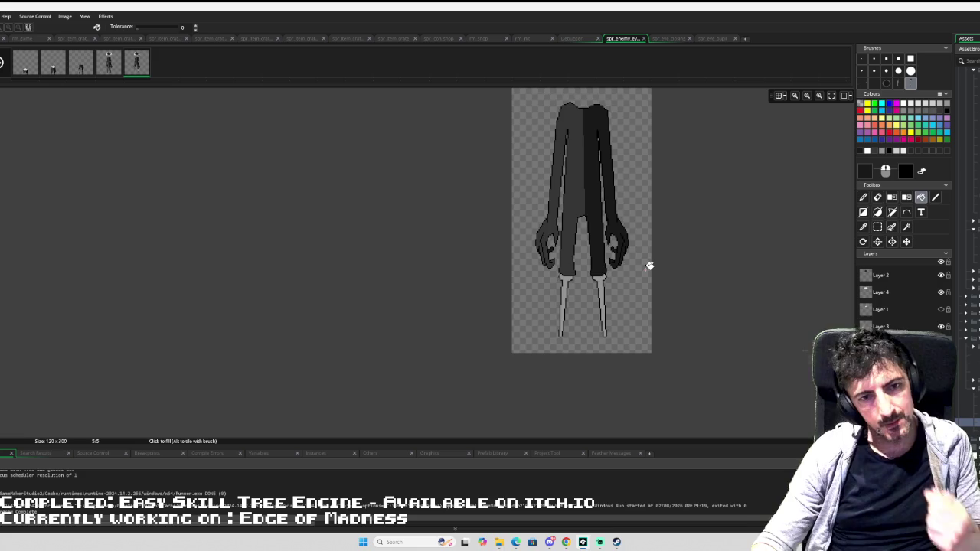
scroll(650, 265, "up", 1)
- Flip between frames 4 and 5 to compare the legs, ending on frame 5
left_click(111, 67)
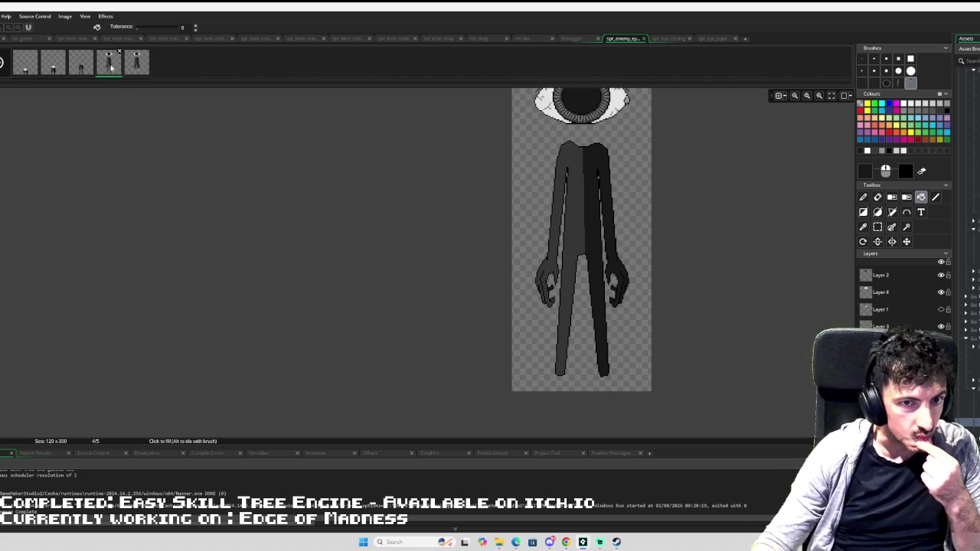
left_click(136, 66)
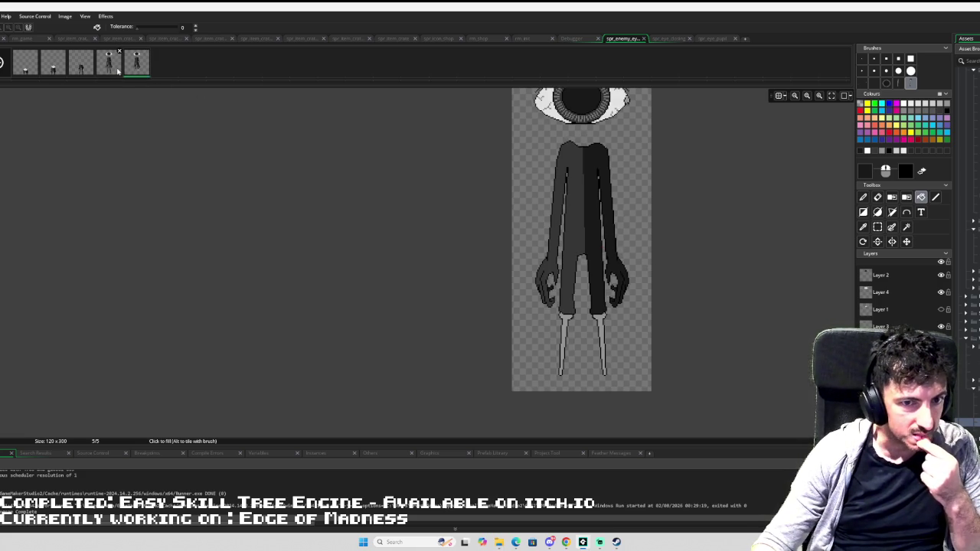
left_click(118, 70)
left_click(137, 69)
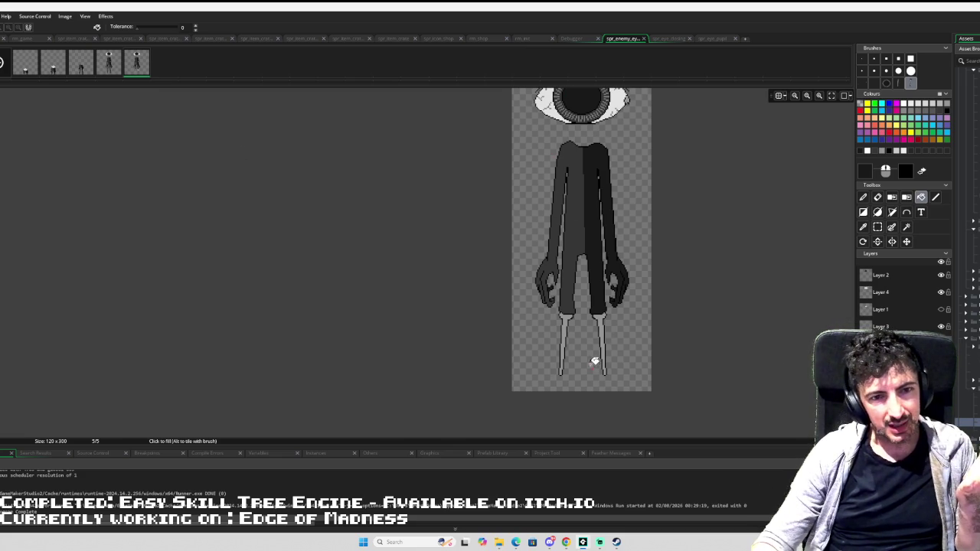
scroll(617, 268, "up", 1)
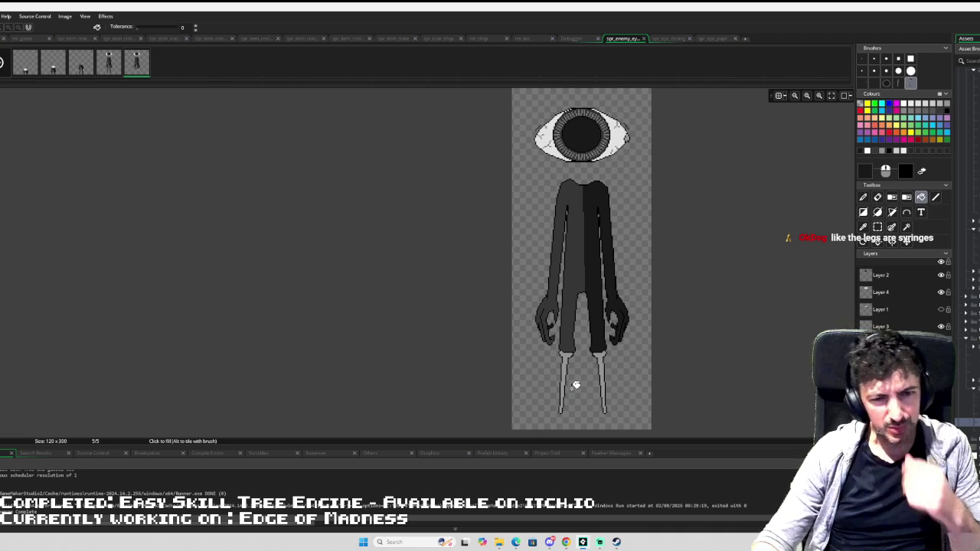
scroll(579, 393, "up", 5)
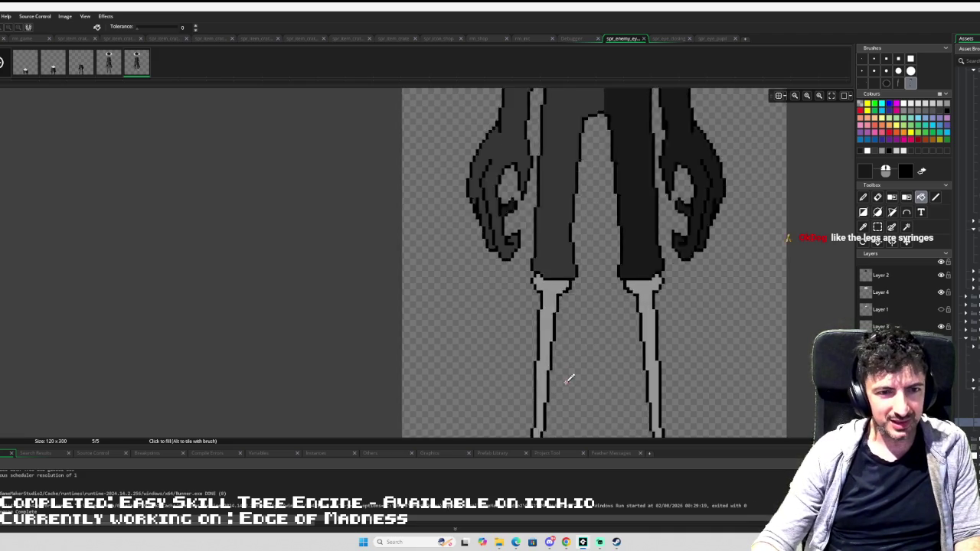
- Move the lower part of the left leg into place with a rectangle selection
key("s")
mouse_move(538, 228)
left_mouse_down()
mouse_move(500, 362)
mouse_move(506, 305)
mouse_move(523, 284)
mouse_move(520, 369)
left_mouse_up()
left_click(527, 306)
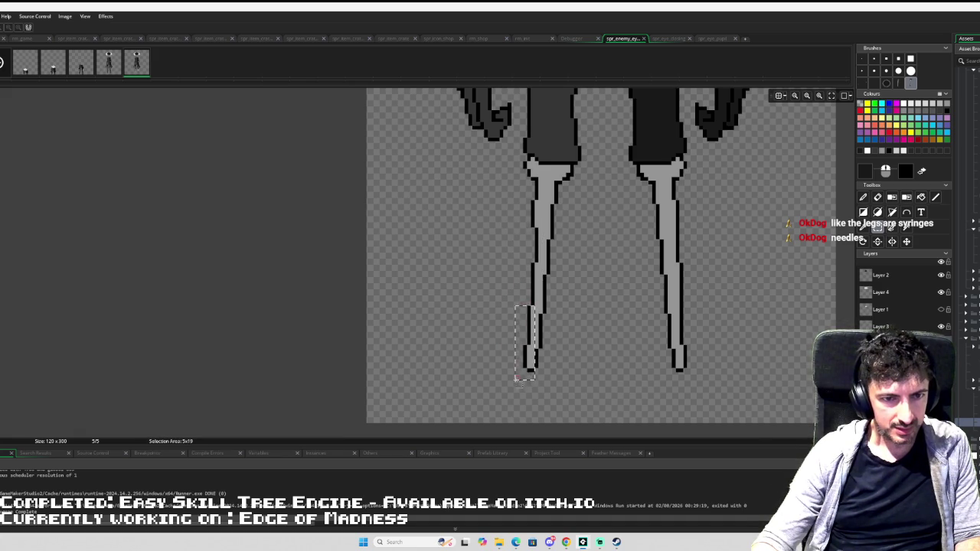
left_click(536, 316)
- Select the left leg's tip and set a single-pixel eraser to sharpen it
left_click_drag(536, 304, 516, 349)
left_click(518, 337)
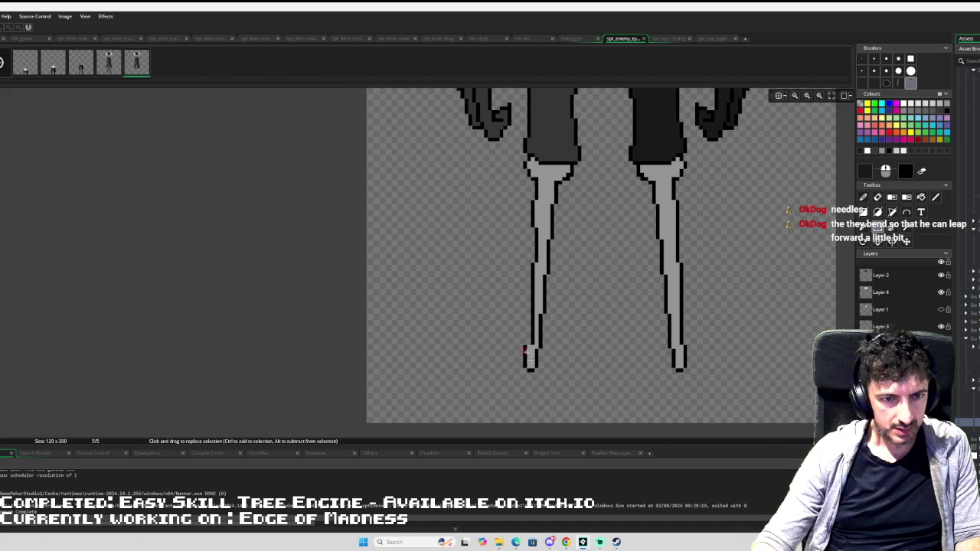
mouse_move(524, 345)
left_mouse_down()
mouse_move(532, 367)
mouse_move(541, 361)
left_mouse_up()
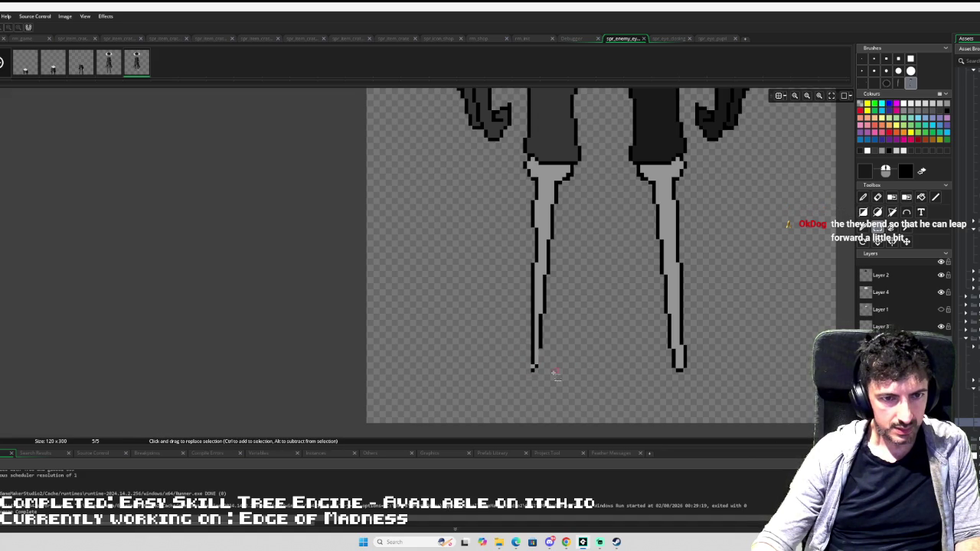
key("e")
left_click(862, 58)
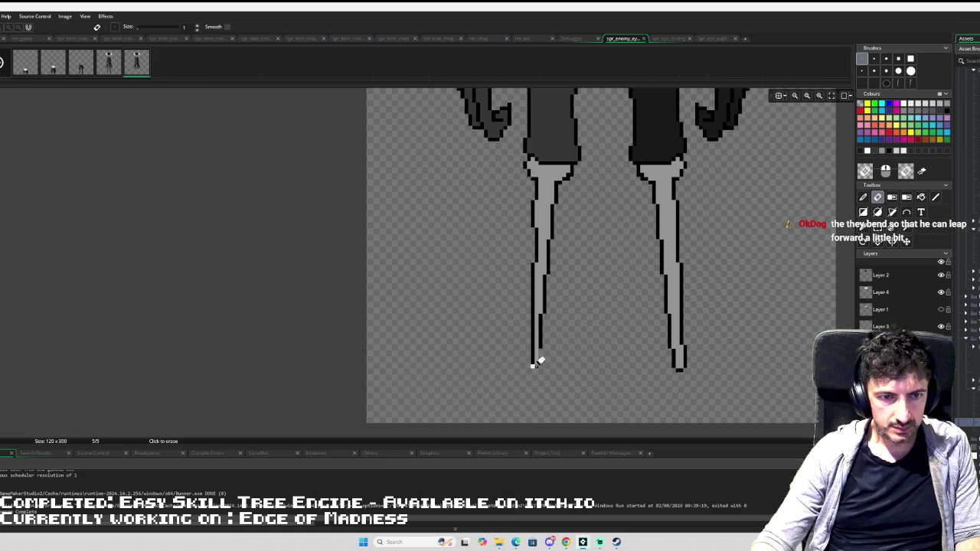
- Shift the lower left leg piece down-left with a rectangle selection
scroll(598, 324, "down", 3)
scroll(599, 318, "up", 1)
key("s")
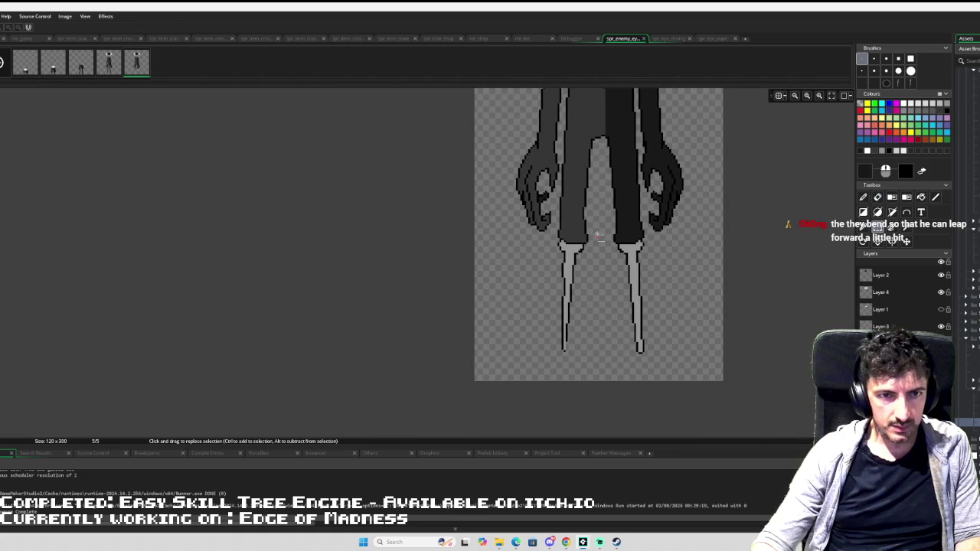
mouse_move(599, 233)
left_mouse_down()
mouse_move(544, 326)
mouse_move(542, 363)
left_mouse_up()
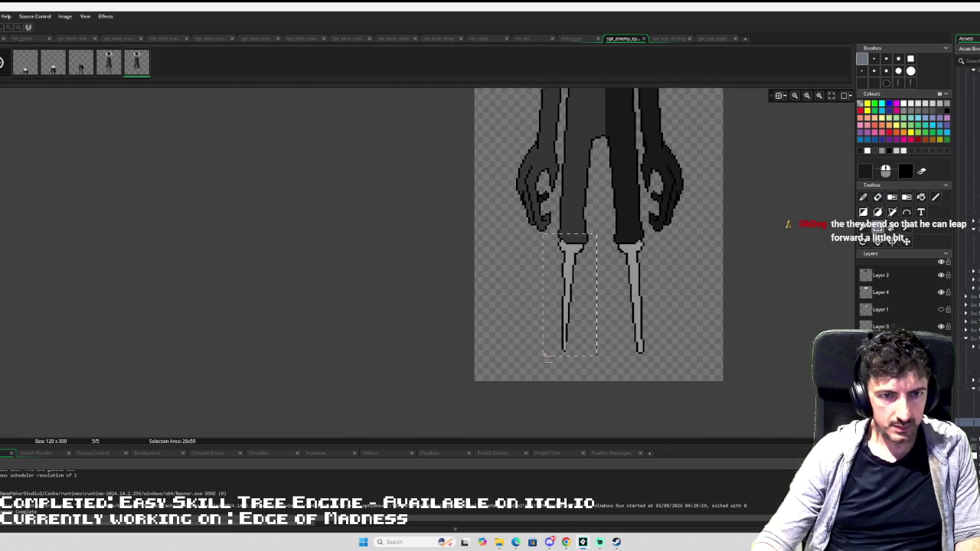
left_click_drag(578, 310, 561, 337)
key("d")
- Undo the accidental leg paste in spr_eye_pupil and return to the enemy sprite
key("ctrl+Tab")
key("ctrl+v")
left_click_drag(564, 192, 529, 186)
key("ctrl+z")
left_click(627, 39)
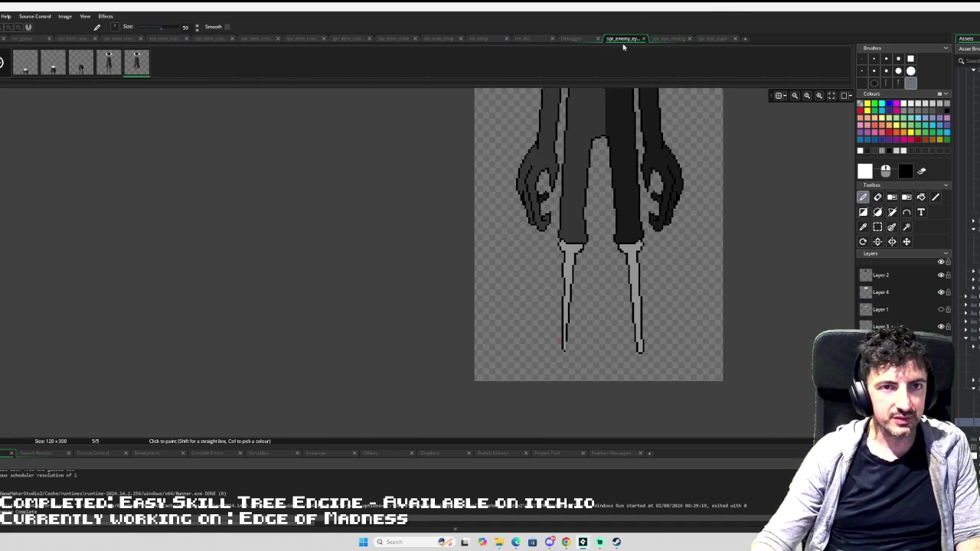
- Undo the recent right blade edits and sample the legs' dark grey for filling
key("ctrl+z")
key("ctrl+z")
key("ctrl+z")
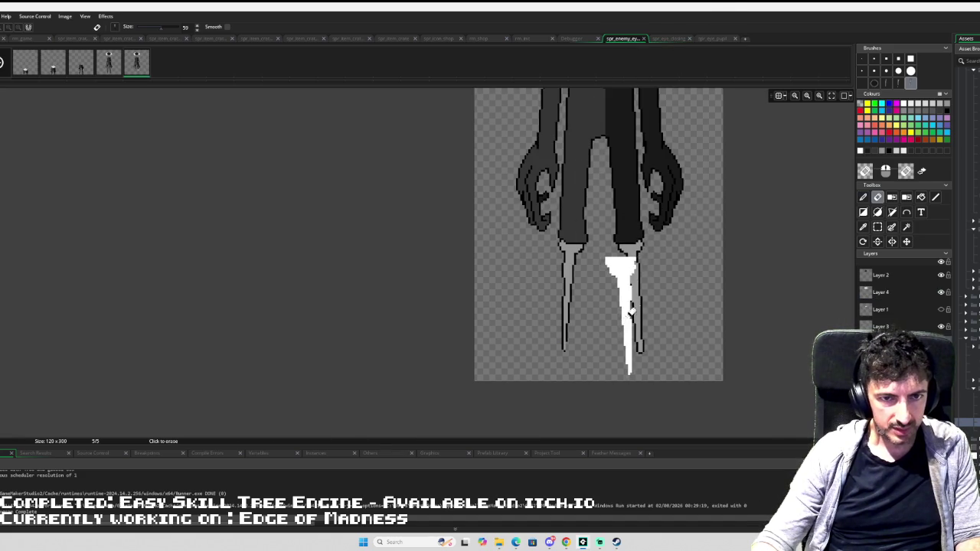
key("ctrl+z")
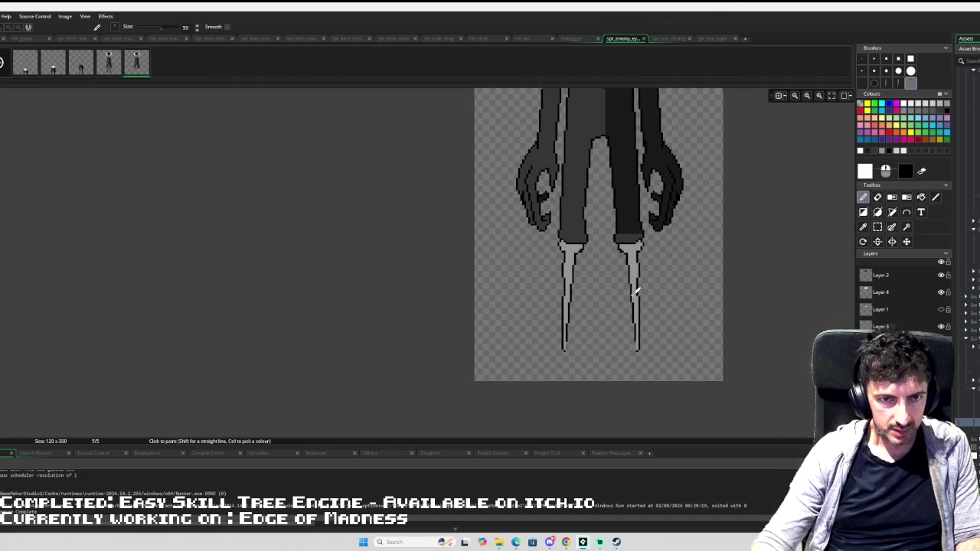
key("ctrl+z")
key("ctrl+z")
key("ctrl+y")
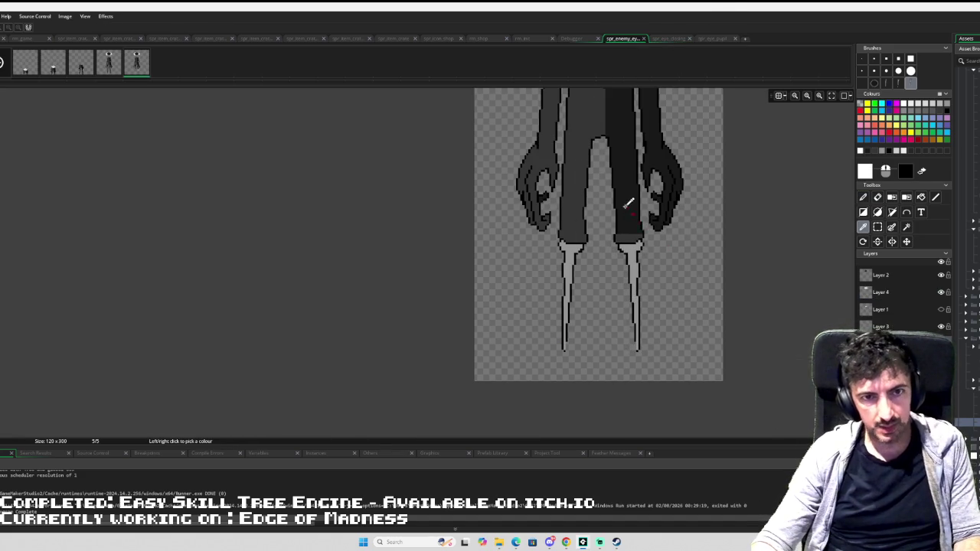
left_click(628, 224, "ctrl")
key("f")
scroll(646, 215, "down", 2)
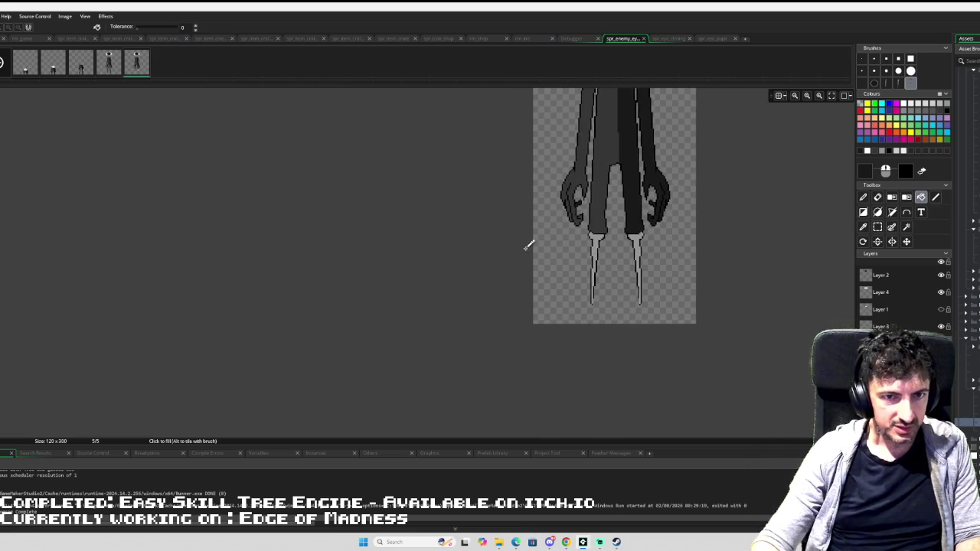
scroll(525, 241, "up", 2)
scroll(613, 233, "up", 1)
key("s")
mouse_move(571, 237)
left_mouse_down()
mouse_move(563, 272)
mouse_move(580, 239)
left_mouse_up()
mouse_move(721, 237)
left_mouse_down()
mouse_move(737, 244)
mouse_move(735, 264)
mouse_move(740, 245)
mouse_move(747, 269)
left_mouse_up()
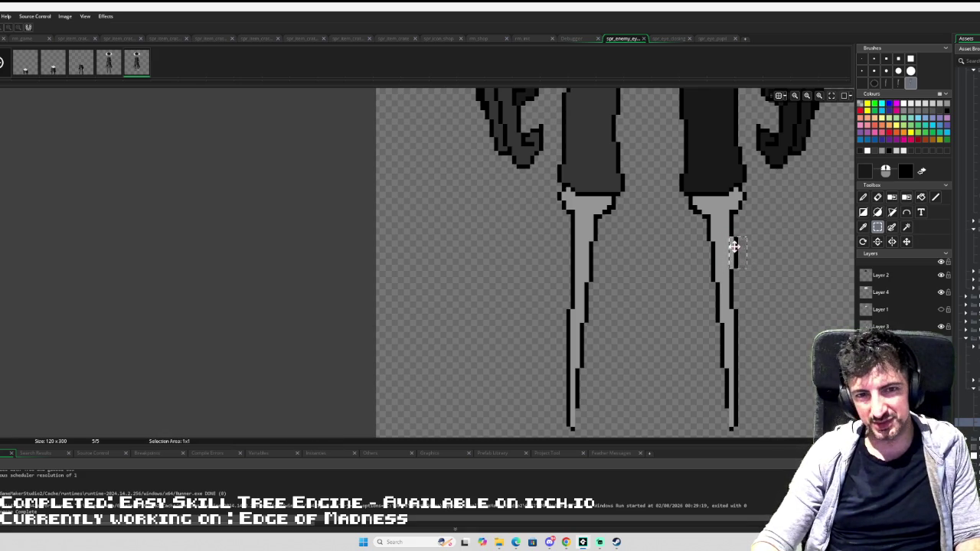
left_click(763, 253)
scroll(765, 254, "down", 2)
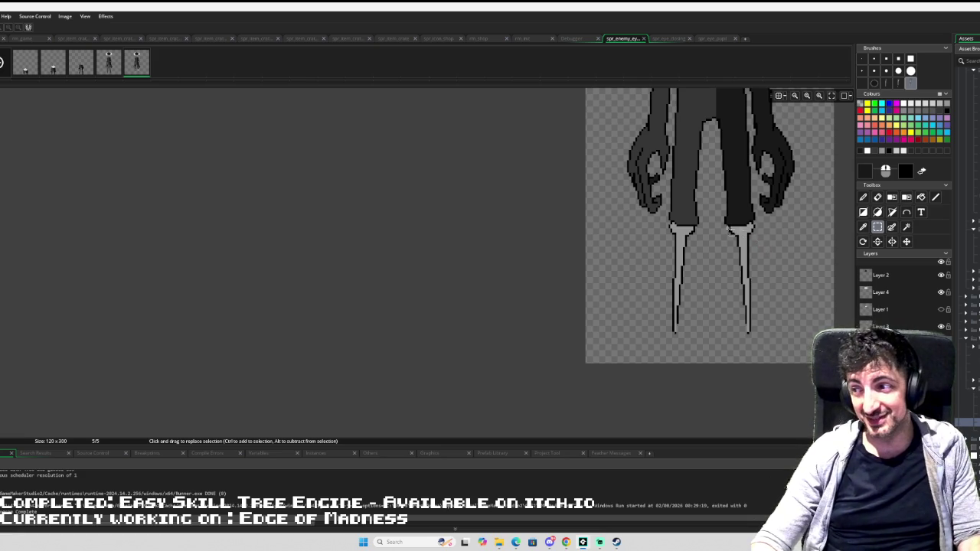
scroll(608, 235, "up", 1)
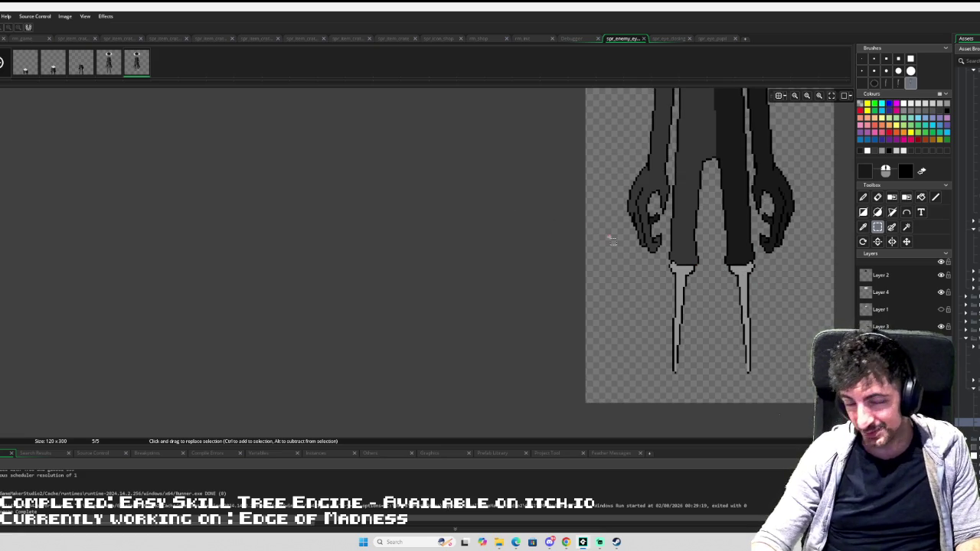
scroll(608, 234, "down", 2)
scroll(600, 293, "up", 1)
scroll(600, 293, "down", 1)
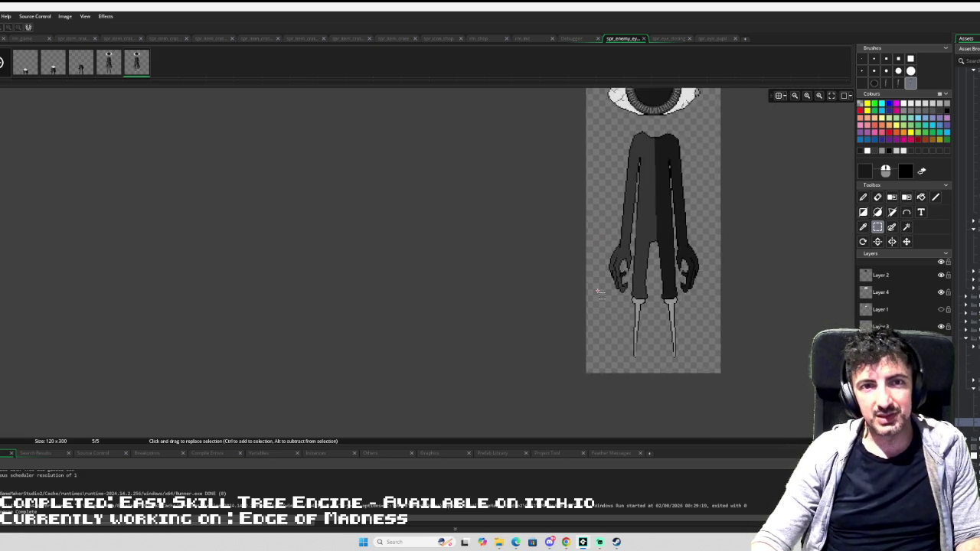
scroll(603, 291, "down", 1)
scroll(607, 289, "down", 1)
scroll(611, 289, "up", 1)
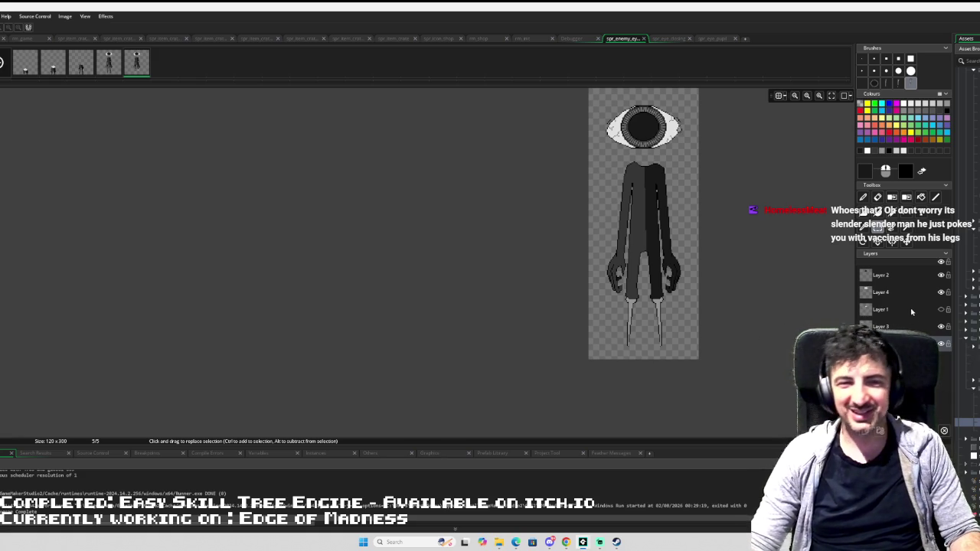
scroll(674, 283, "up", 2)
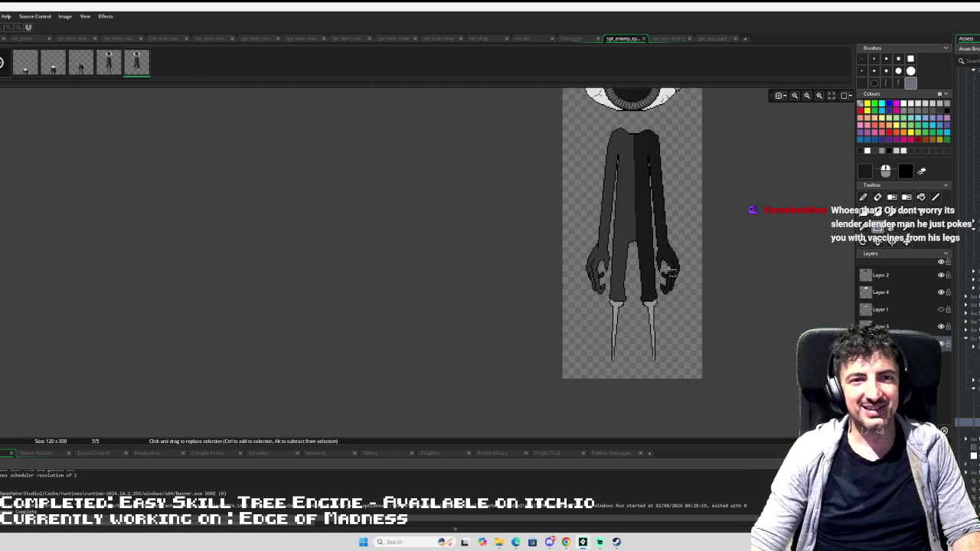
scroll(633, 295, "up", 3)
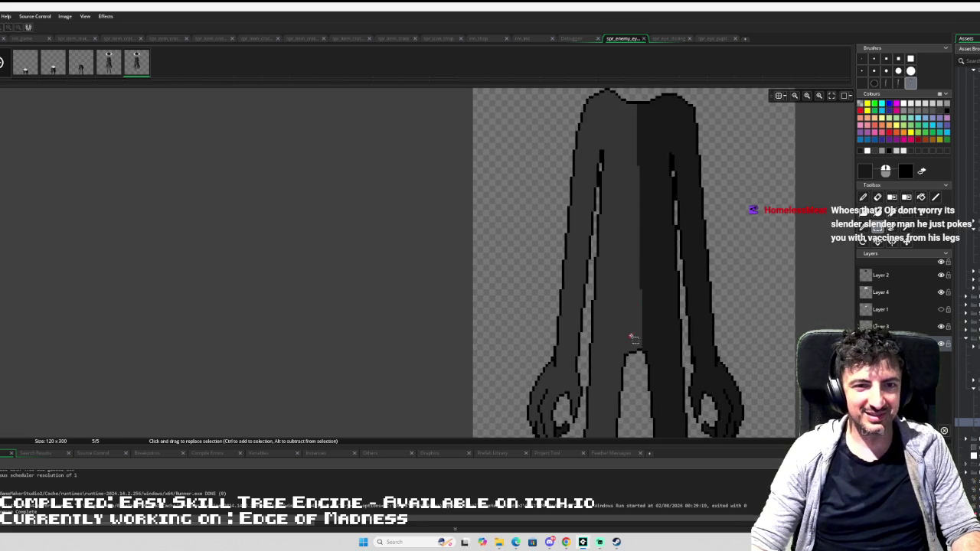
scroll(630, 321, "down", 2)
scroll(622, 261, "down", 1)
scroll(622, 260, "down", 4)
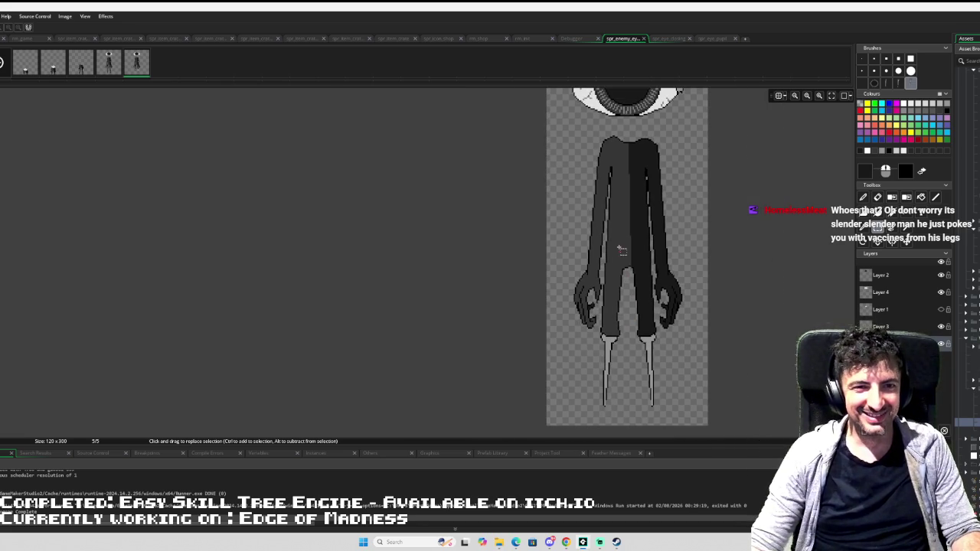
scroll(622, 258, "up", 1)
scroll(622, 259, "down", 2)
scroll(622, 259, "down", 1)
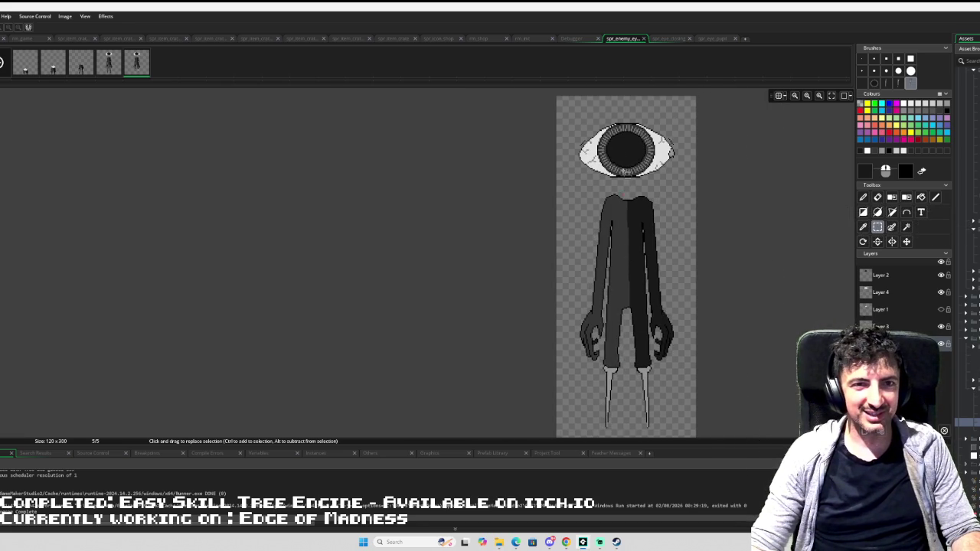
scroll(626, 190, "up", 2)
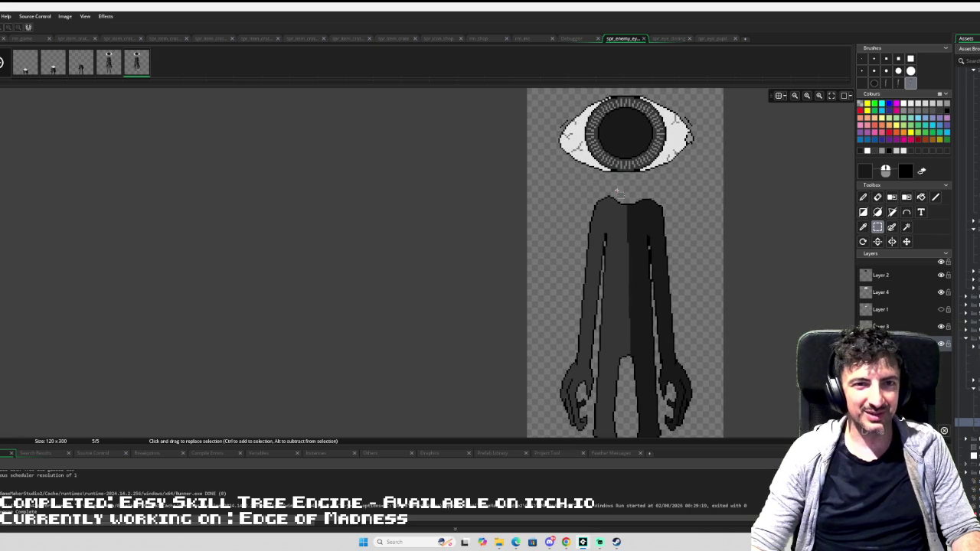
scroll(613, 193, "up", 2)
left_click(608, 202)
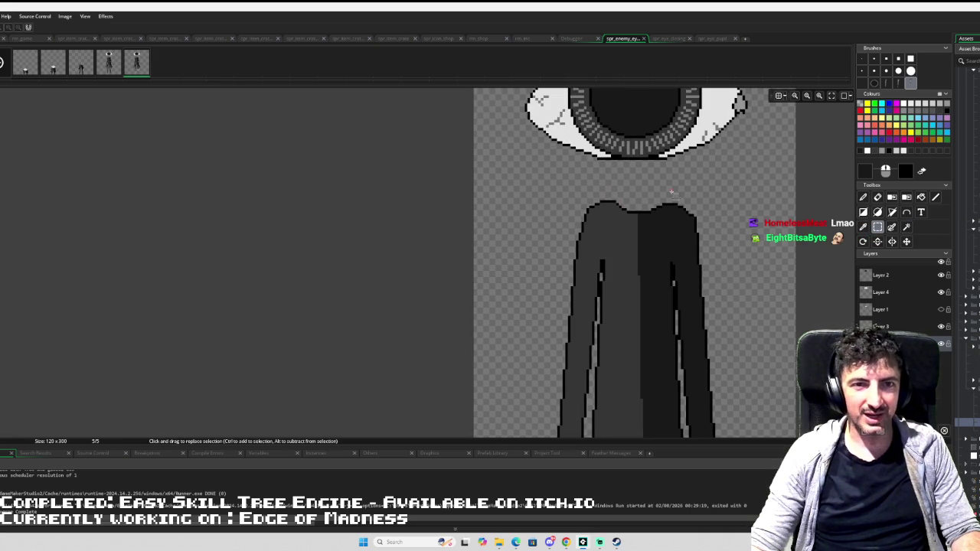
scroll(684, 190, "down", 3)
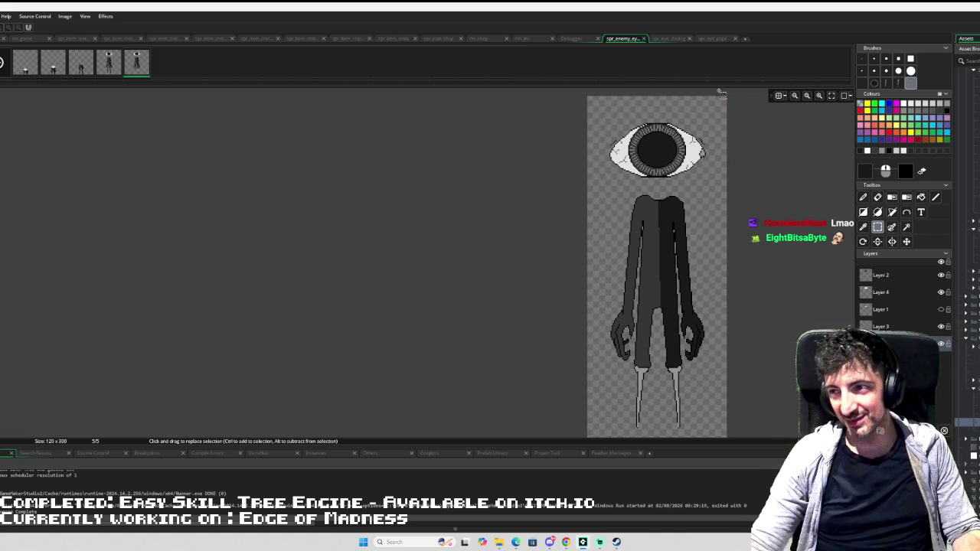
scroll(706, 190, "down", 1)
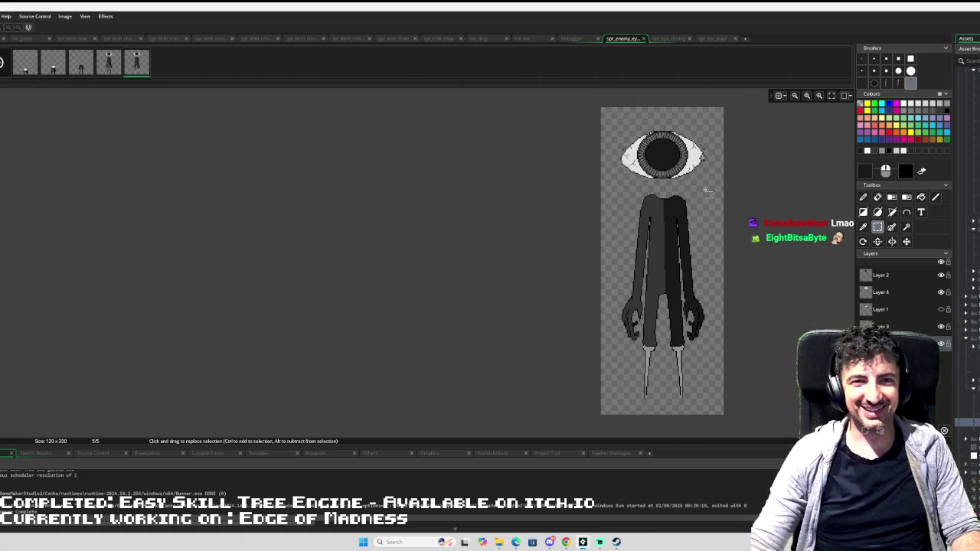
scroll(706, 197, "down", 1)
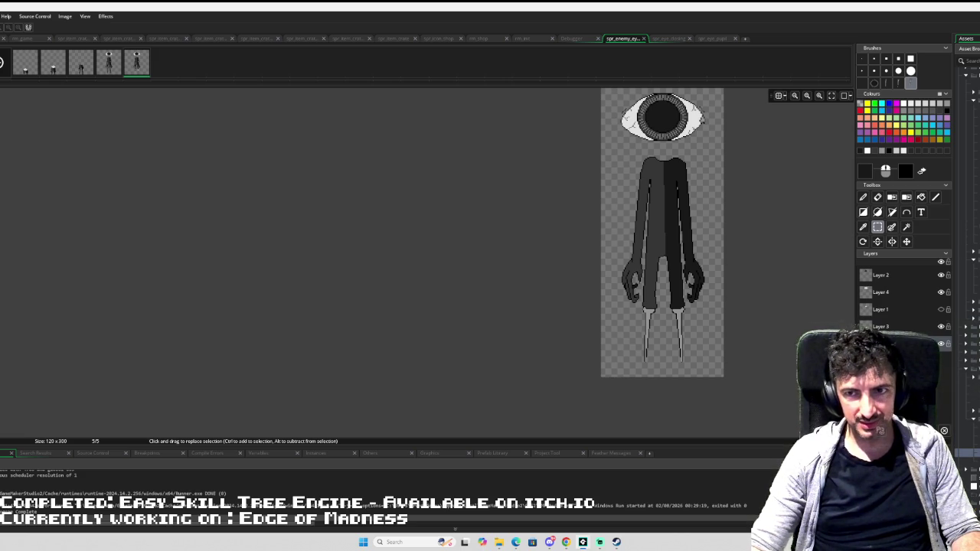
double_click(967, 235)
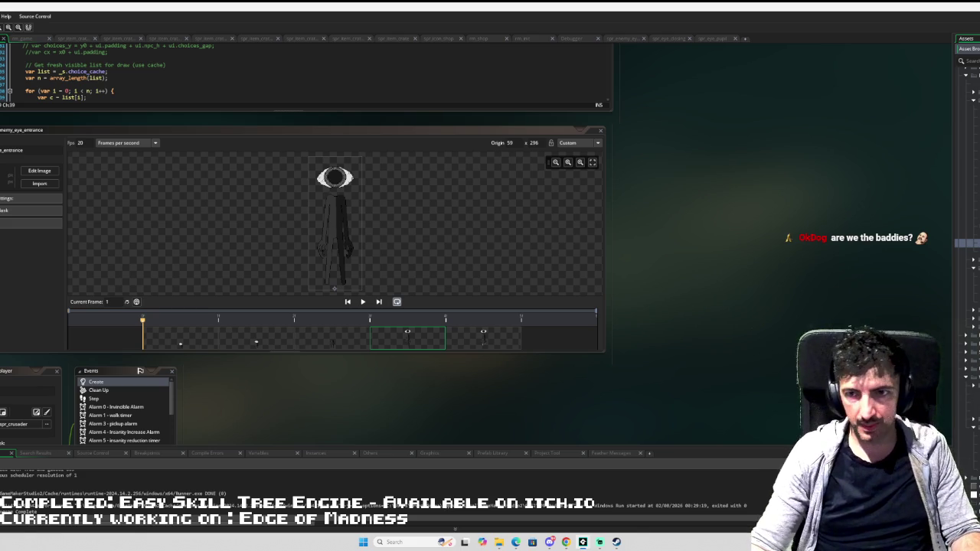
- Open spr_enemy_eye_sprint, look over its resize settings, and bring its frames into the Image Editor
double_click(970, 230)
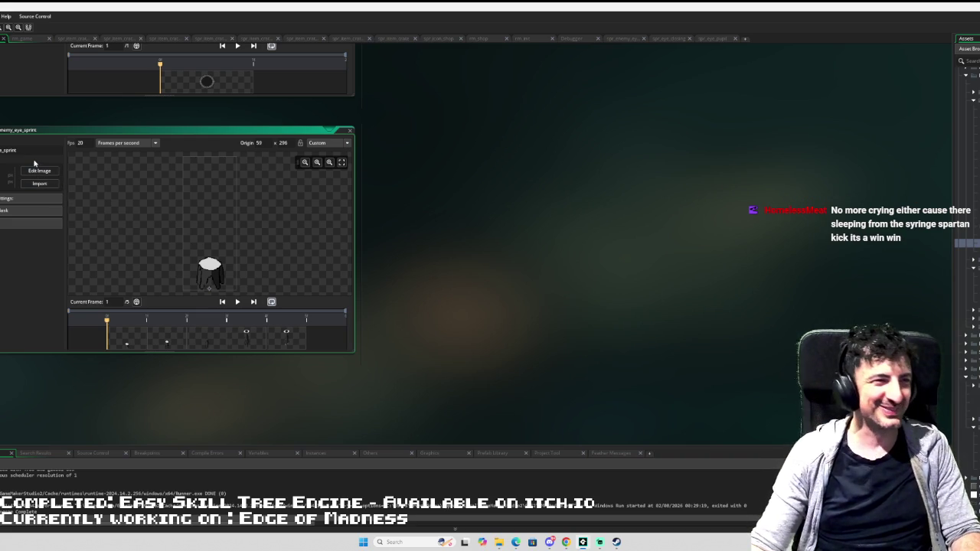
left_click(10, 178)
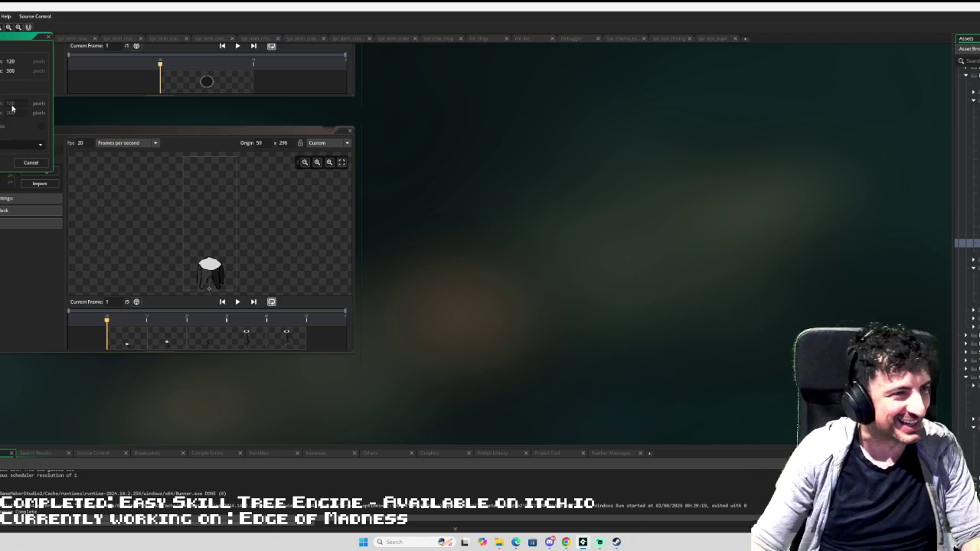
left_click(15, 93)
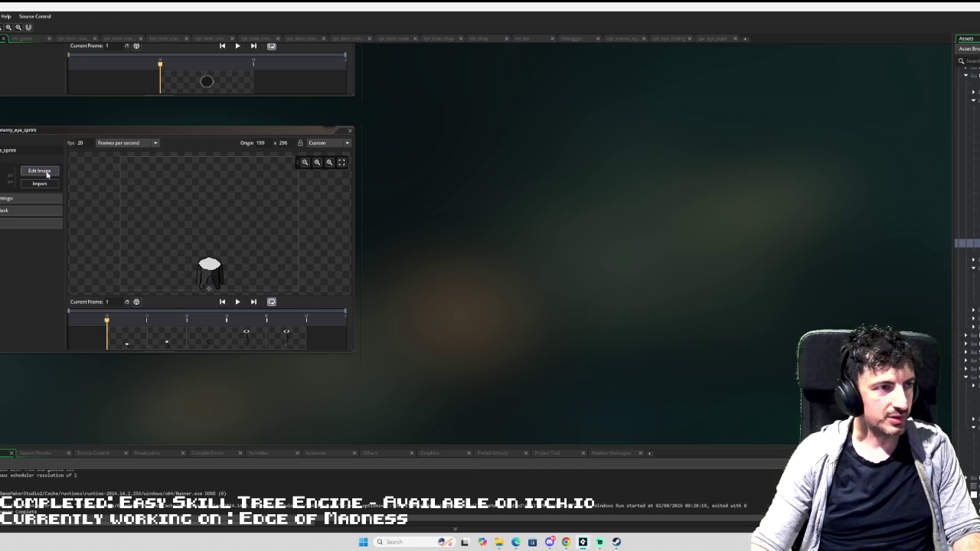
left_click(38, 171)
- Remove the surplus fourth and fifth frames, confirming with OK, then recentre the creature on the canvas
left_click(145, 55)
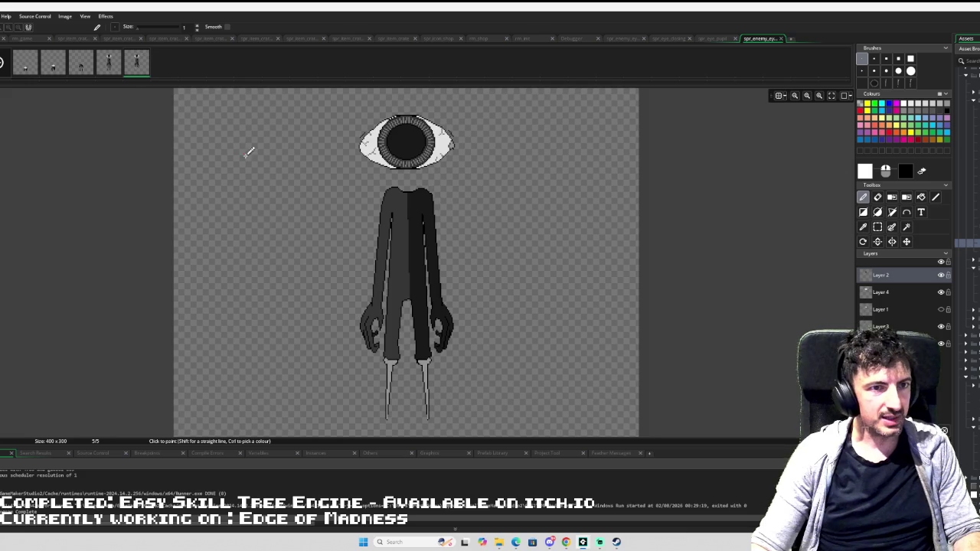
scroll(248, 154, "down", 1)
left_click(109, 61)
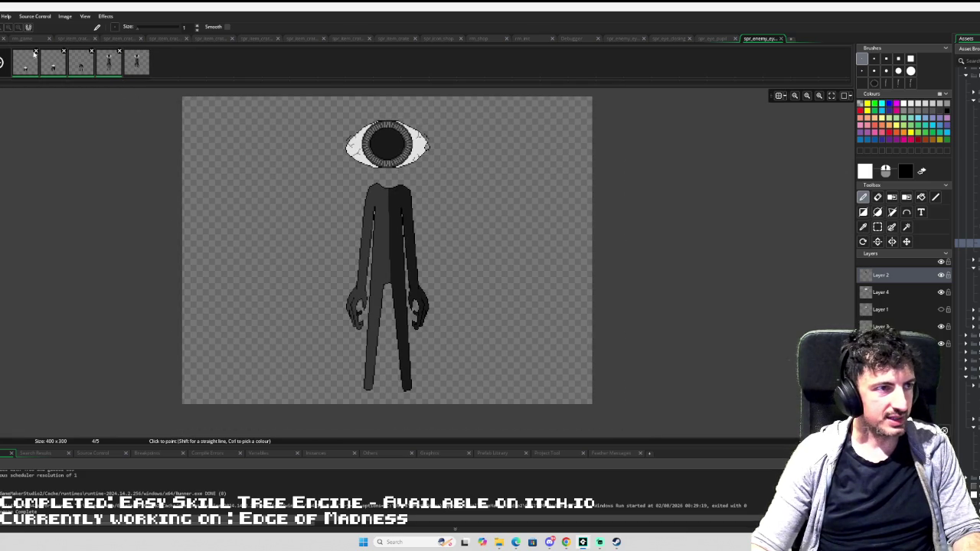
left_click(35, 52)
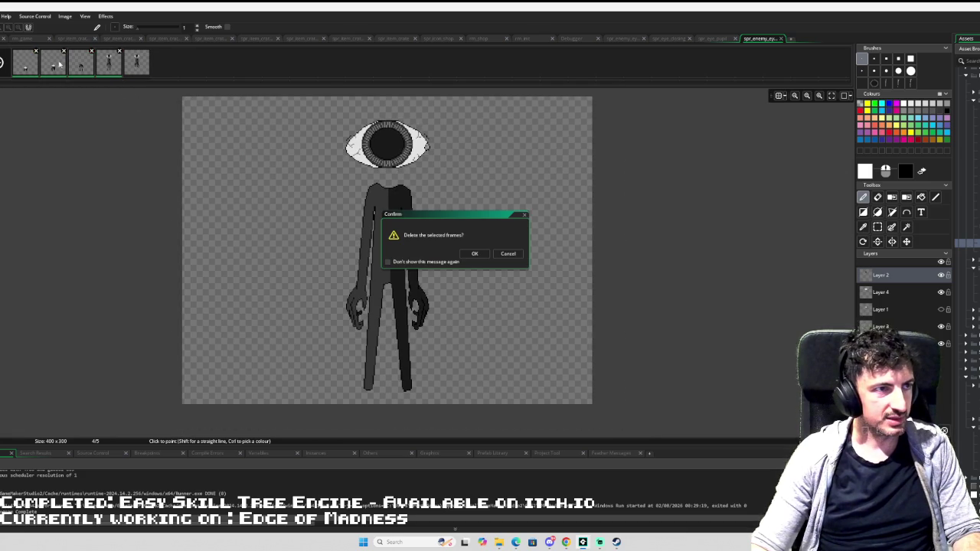
left_click(475, 254)
mouse_move(495, 215)
left_mouse_down()
mouse_move(587, 212)
mouse_move(573, 247)
left_mouse_up()
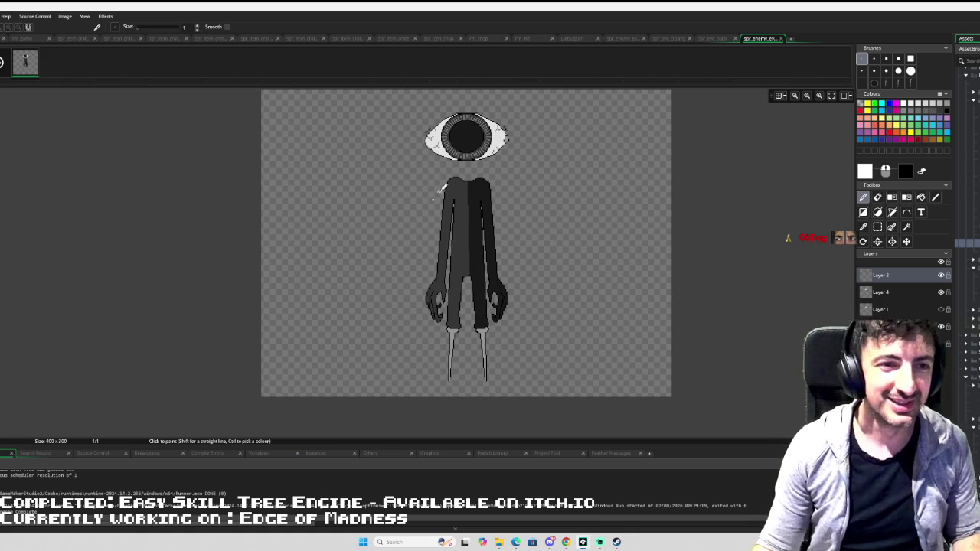
- Nudge the canvas view right, then switch to the Chrome Pinterest search for 'devilcrybaby run'
scroll(499, 184, "down", 1)
scroll(502, 191, "down", 1)
scroll(506, 196, "up", 2)
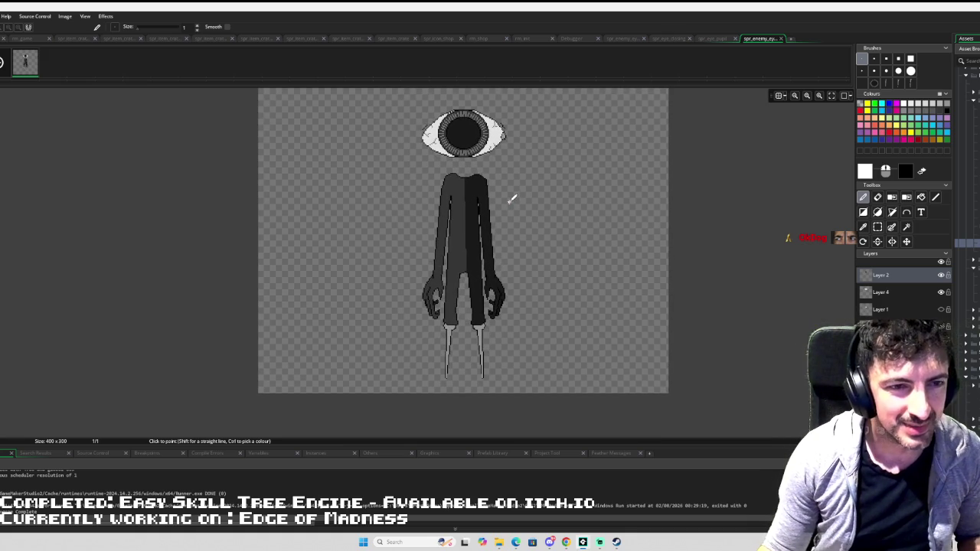
left_click_drag(528, 226, 569, 224)
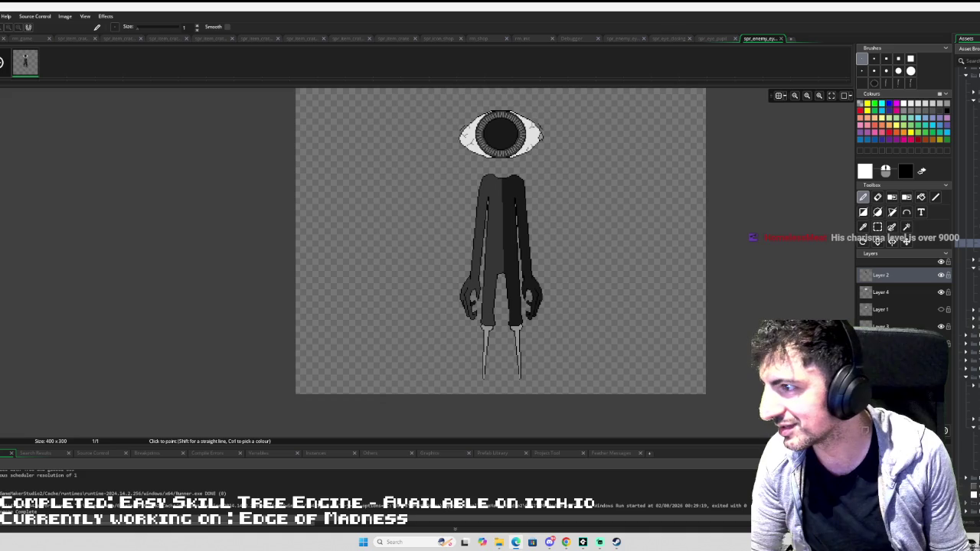
key("alt+Tab")
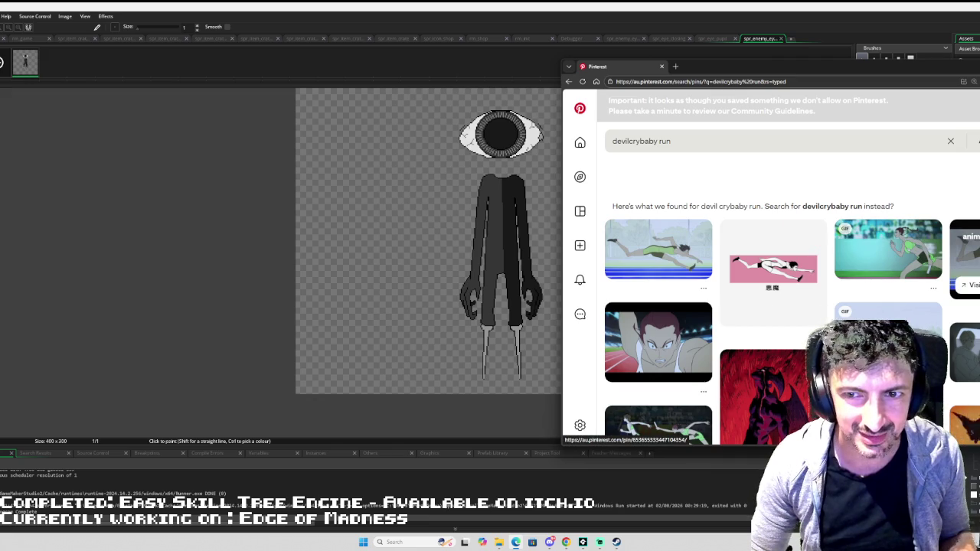
- Open the 'Initial Devilman - Running in the 90s' pin and glance back at the sprite
left_click(963, 257)
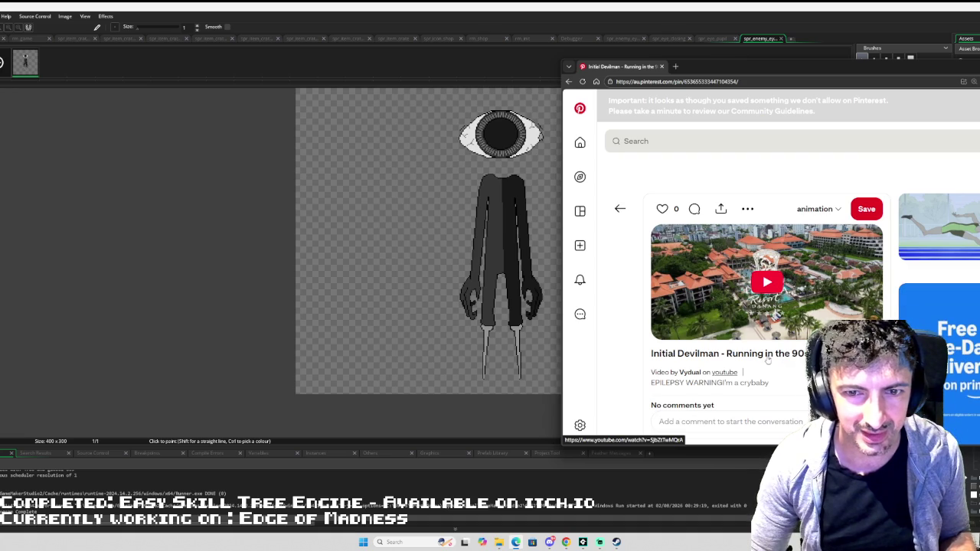
scroll(769, 337, "down", 2)
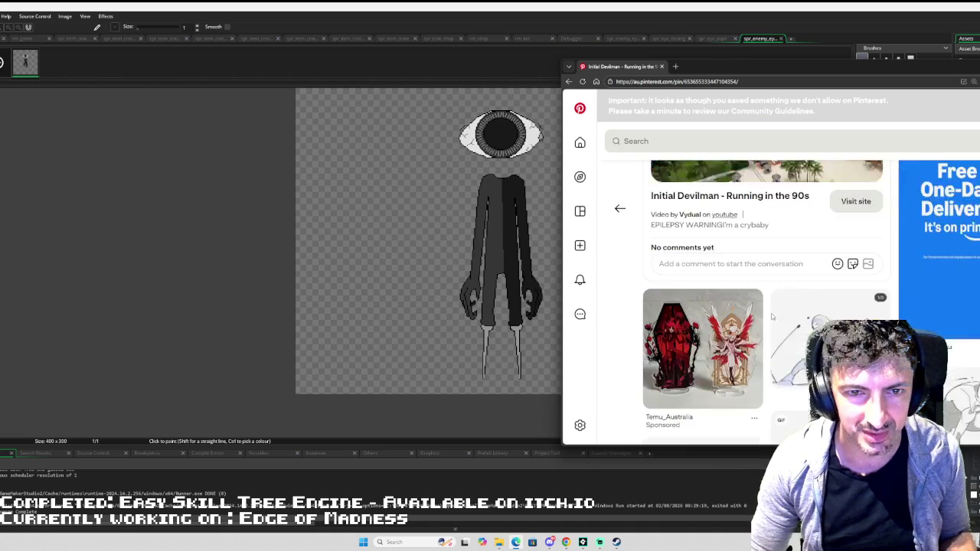
scroll(772, 316, "up", 3)
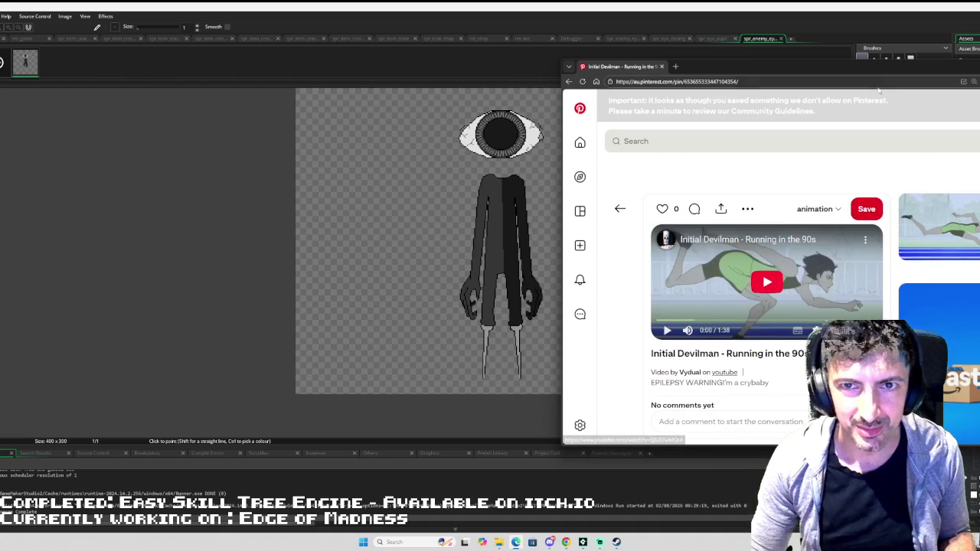
key("alt+Tab")
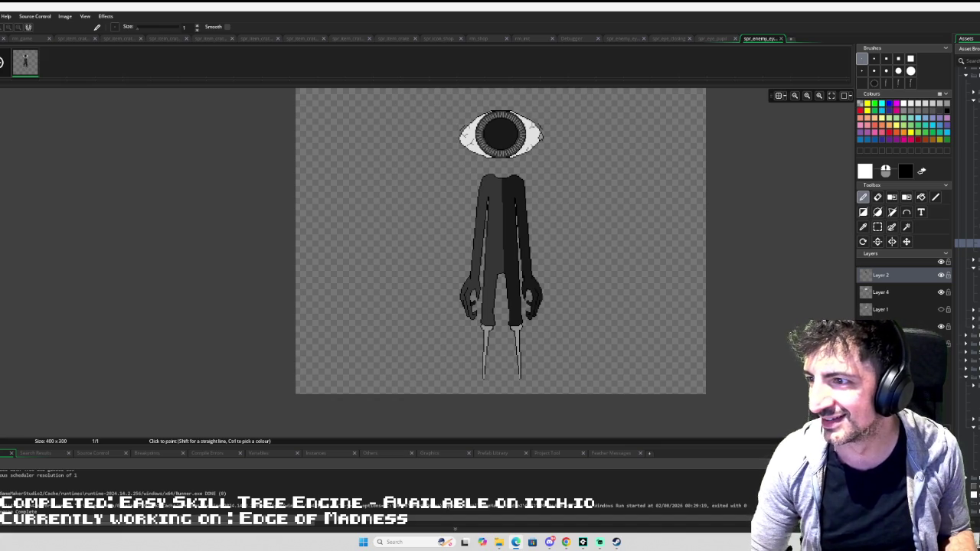
- Play the pin's running video, seek to a later point, and open it on YouTube in a new tab
left_click(516, 542)
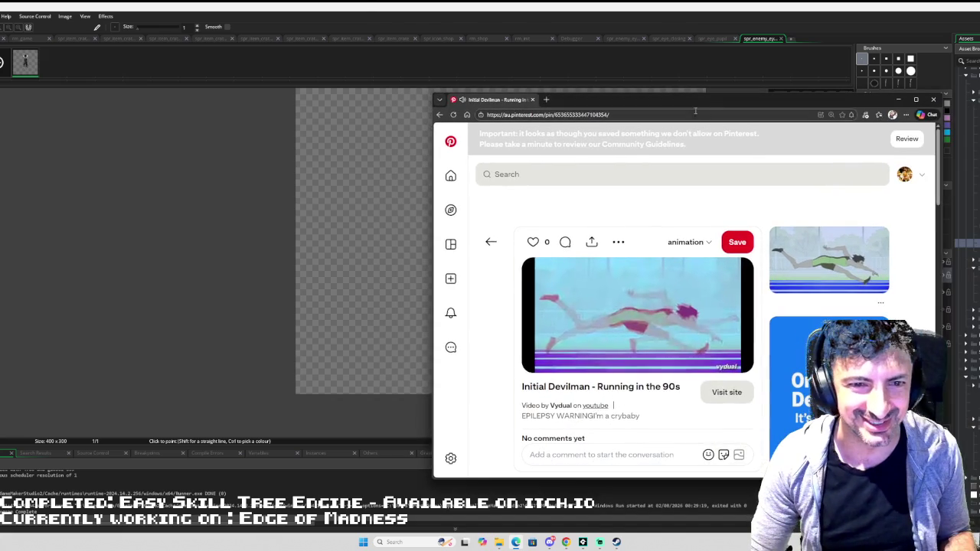
left_click(540, 364)
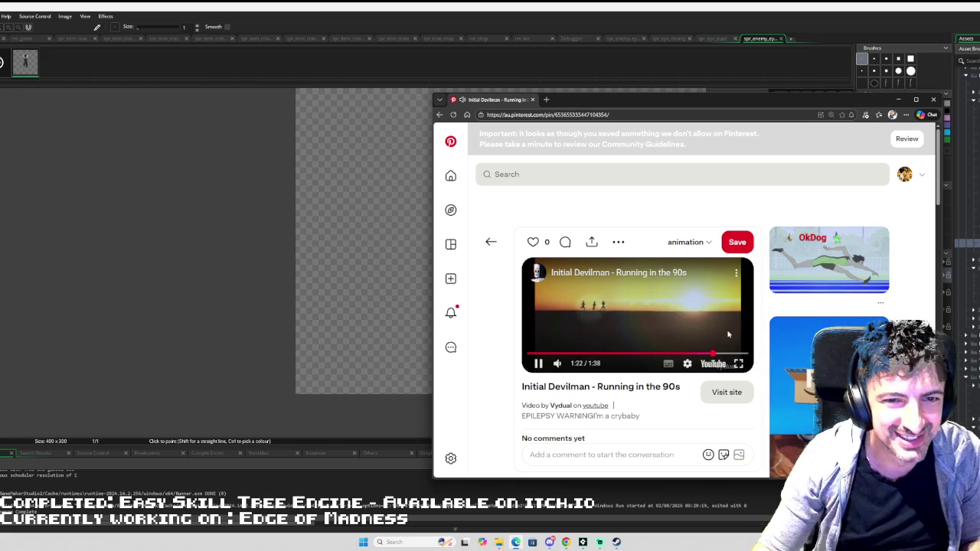
left_click_drag(725, 354, 726, 357)
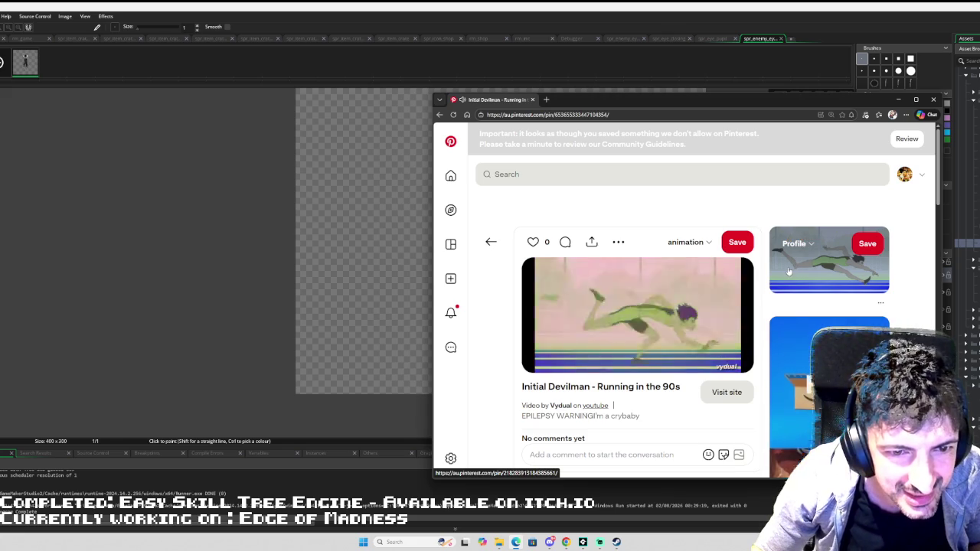
scroll(789, 271, "down", 5)
scroll(677, 306, "up", 5)
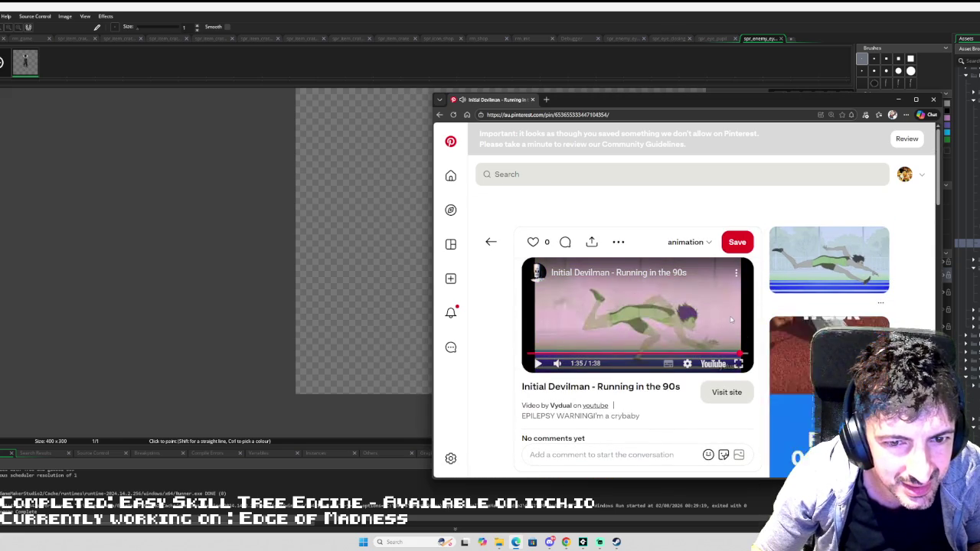
left_click(718, 365)
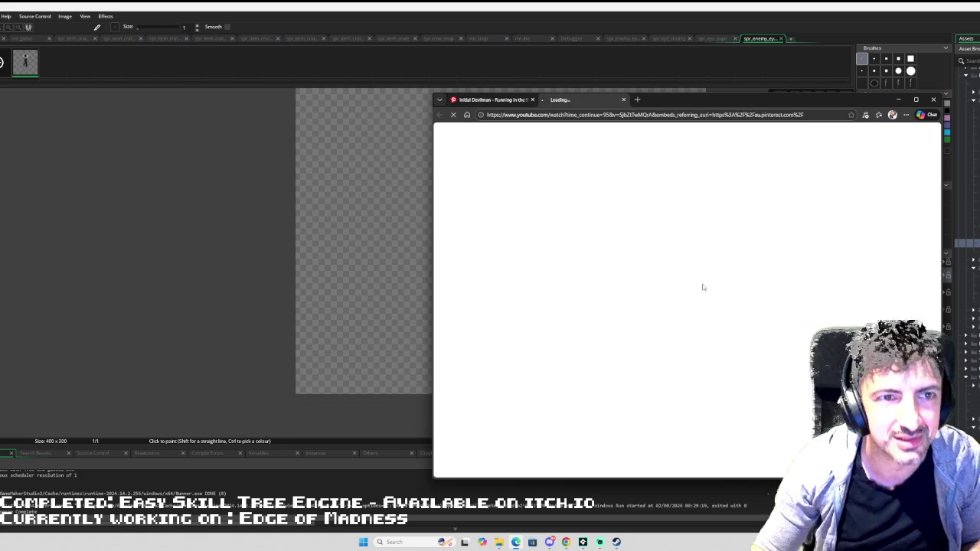
- Place the YouTube window over the editor and pause the running clip on a lunging pose
key("alt+Tab")
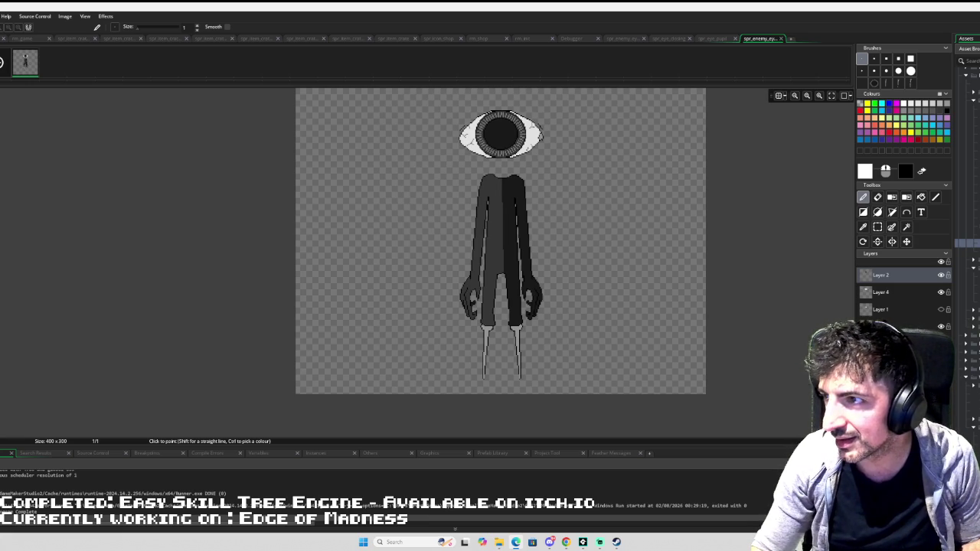
left_click_drag(979, 114, 792, 104)
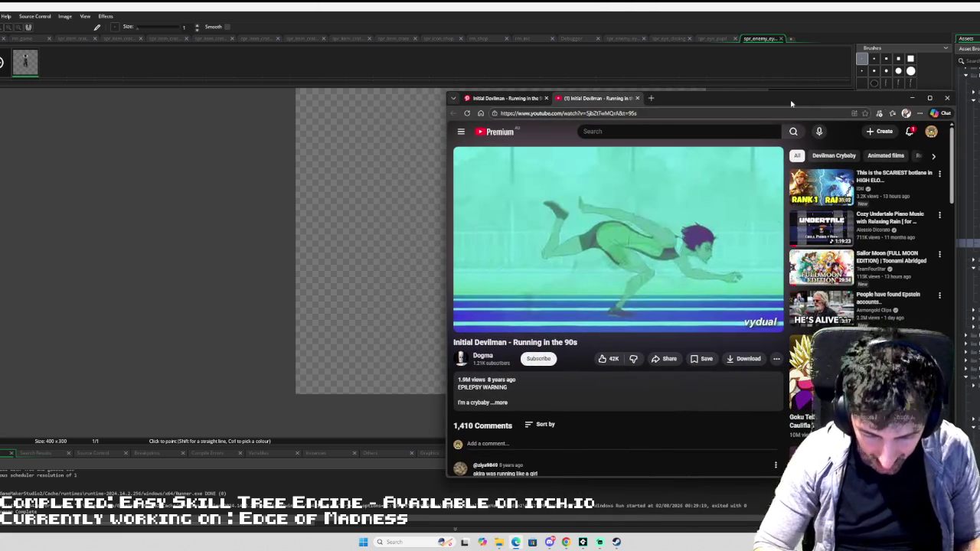
key("space")
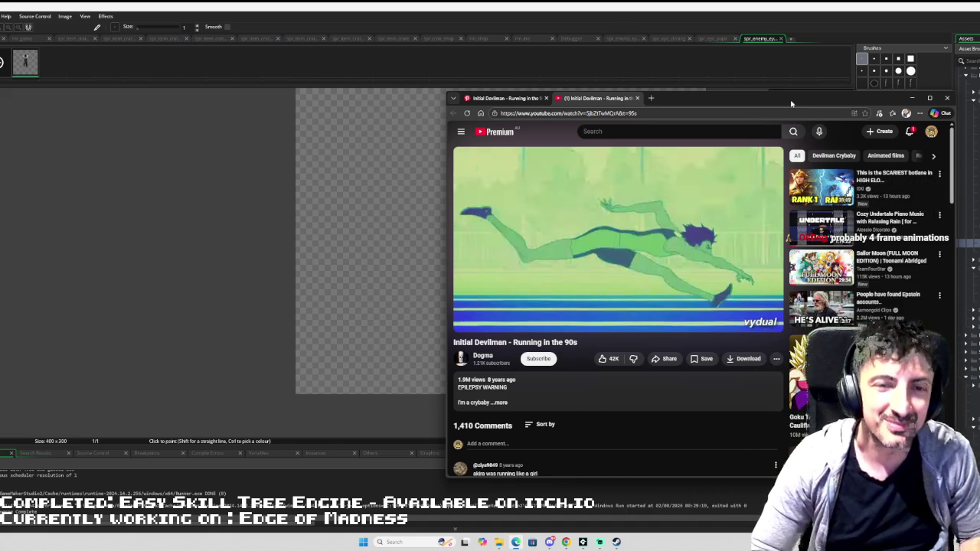
key("space")
key("period")
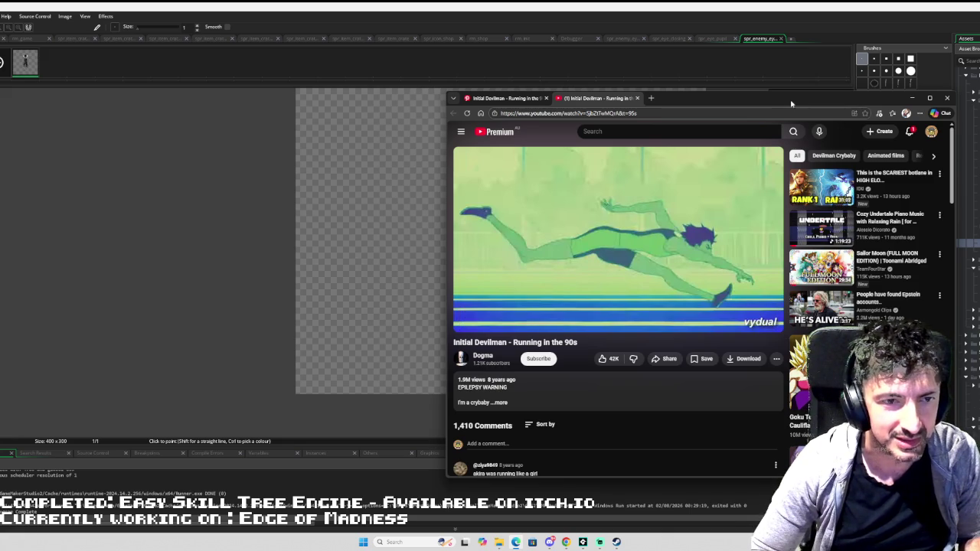
- Re-pause on the arms-outstretched lunge and snap GameMaker to the left half of the screen
key("space")
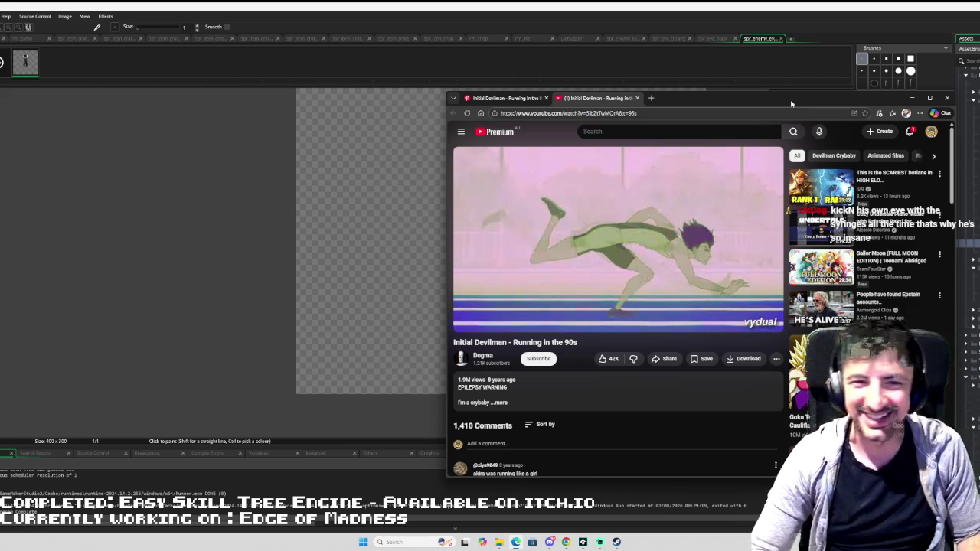
key("space")
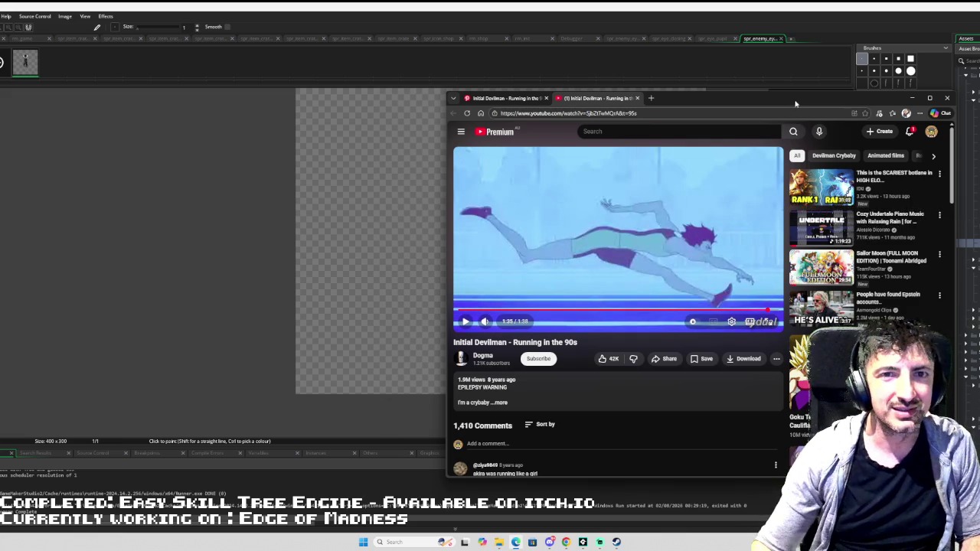
mouse_move(843, 103)
left_mouse_down()
mouse_move(979, 115)
mouse_move(760, 71)
mouse_move(773, 82)
mouse_move(753, 98)
left_mouse_up()
mouse_move(846, 6)
left_mouse_down()
mouse_move(839, 31)
mouse_move(570, 65)
mouse_move(0, 78)
left_mouse_up()
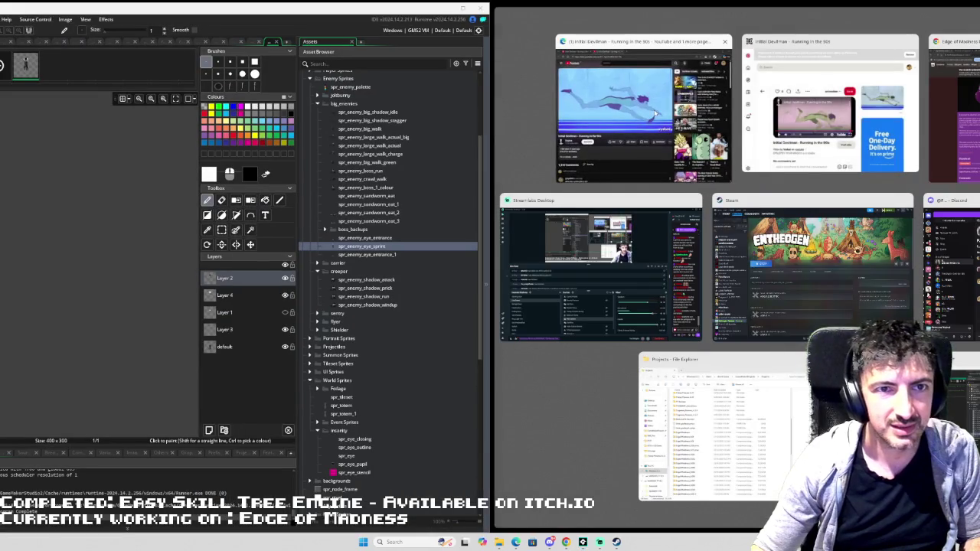
- Dock the YouTube video on the right half and rebalance the editor and video panel widths
left_click(654, 113)
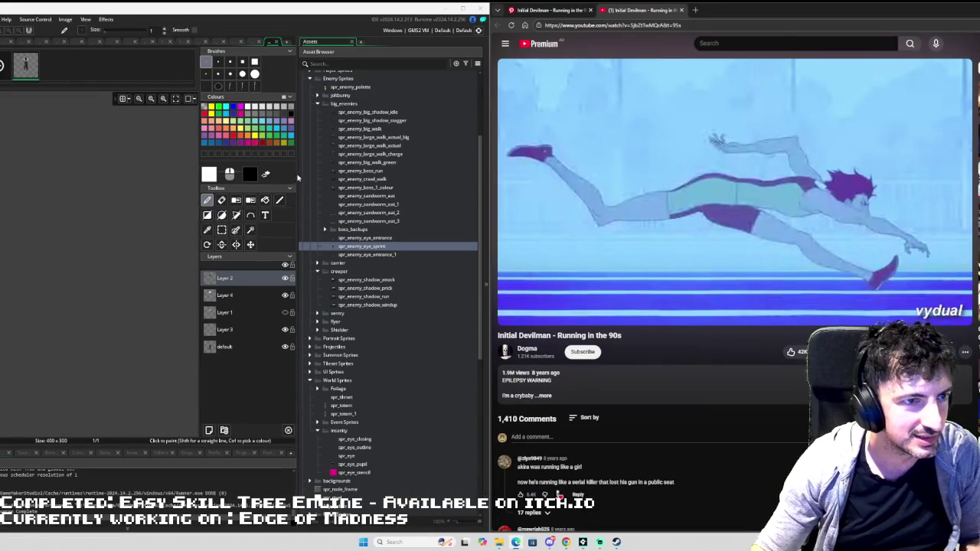
left_click_drag(298, 177, 443, 172)
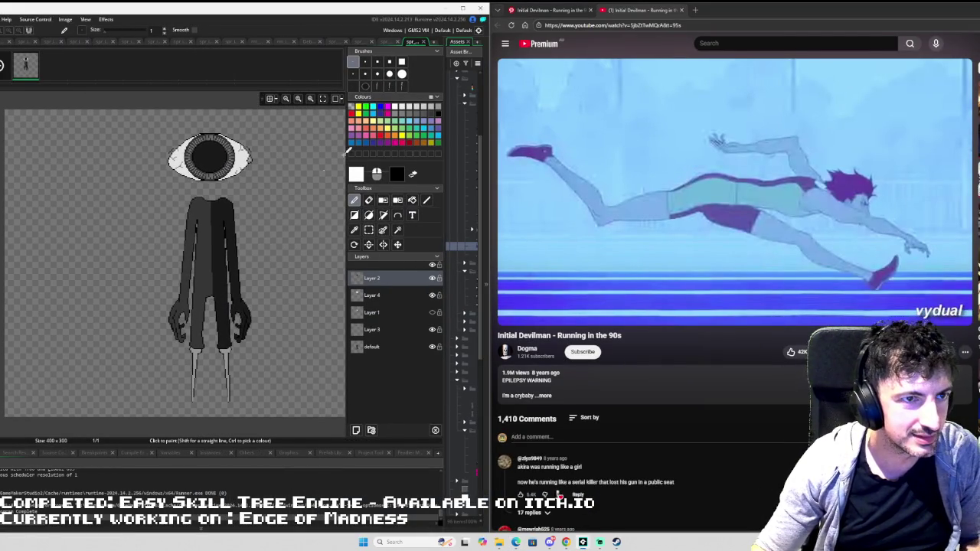
mouse_move(502, 150)
left_click_drag(488, 154, 599, 156)
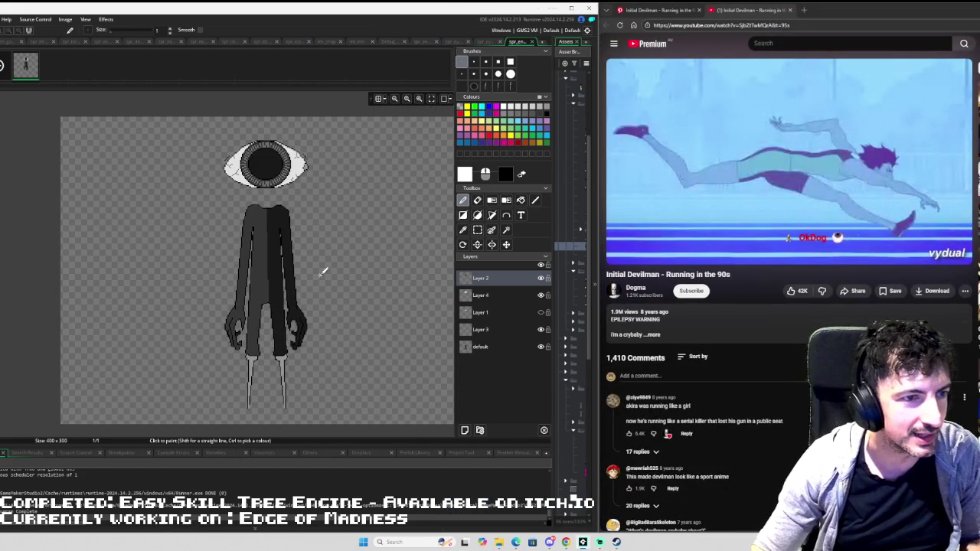
- Add a blank second frame to the sprite, then return to frame 1 and pan the canvas left
left_click(38, 65)
left_click(54, 65)
left_click(36, 73)
left_click_drag(192, 197, 235, 178)
mouse_move(306, 203)
left_mouse_down()
mouse_move(185, 204)
mouse_move(242, 215)
left_mouse_up()
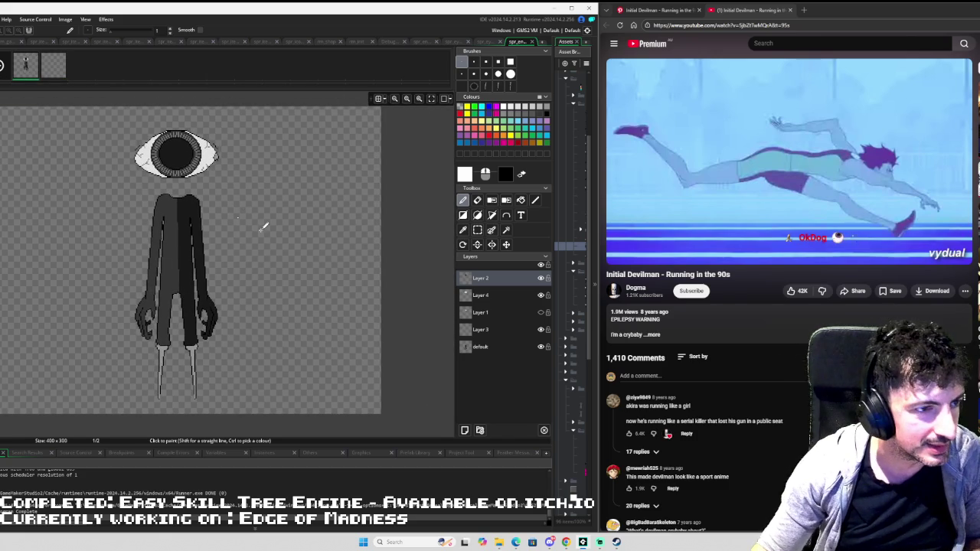
- Pick black and the Line tool, then select and copy the whole creature on frame 1
left_click(64, 75)
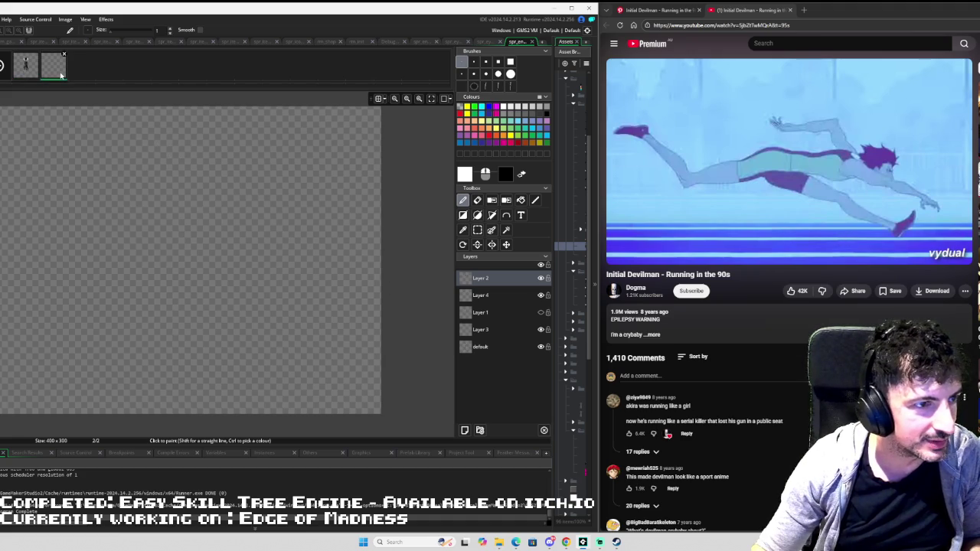
left_click(535, 200)
left_click(546, 114)
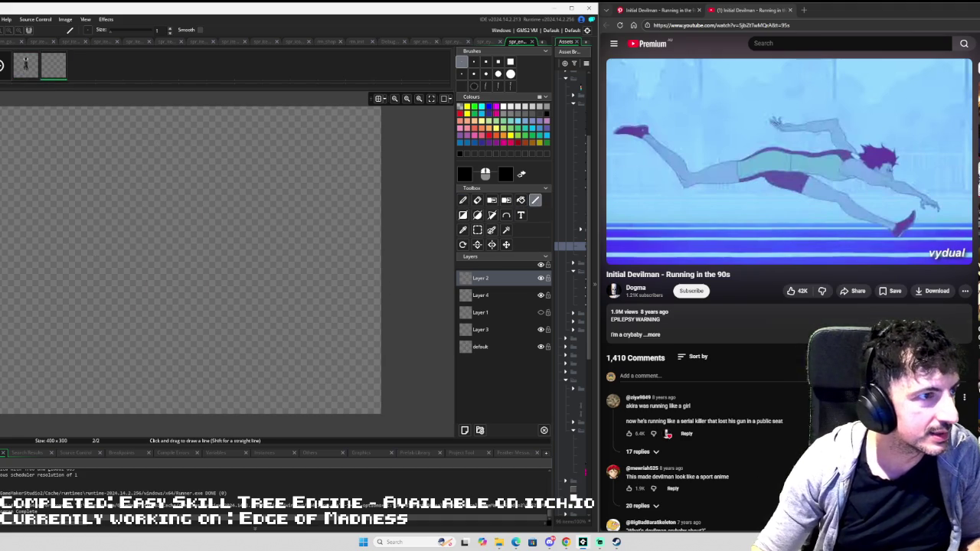
left_click(25, 67)
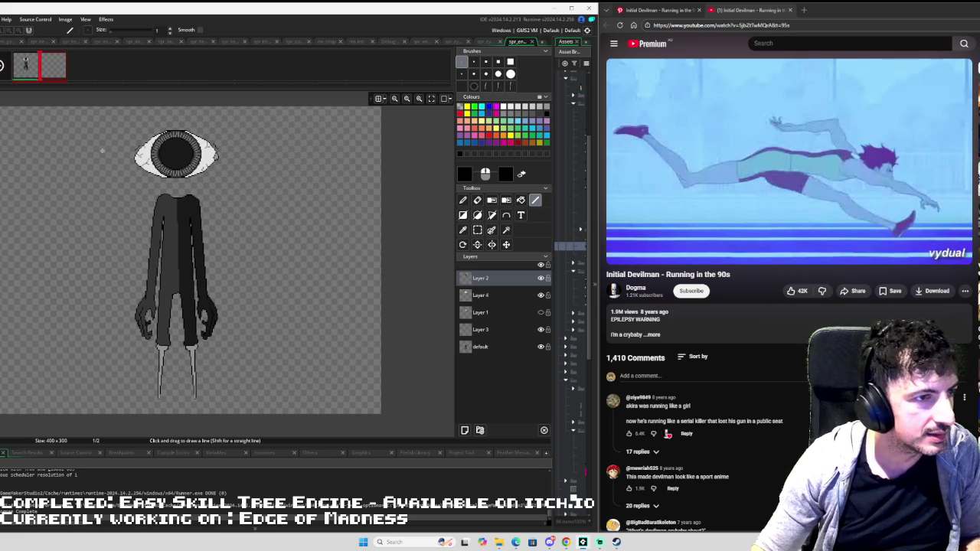
key("s")
mouse_move(101, 120)
left_mouse_down()
mouse_move(274, 366)
mouse_move(280, 410)
left_mouse_up()
left_click(520, 349)
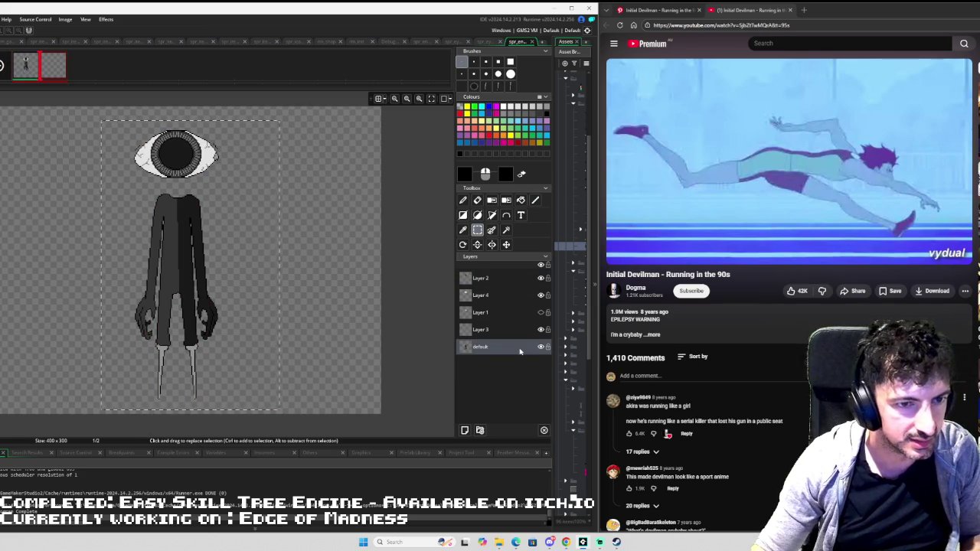
key("d")
- Paste the creature rotated sideways onto frame 2, then add frame 3 with the arms pasted
key("ctrl+v")
left_click(53, 67)
key("ctrl+v")
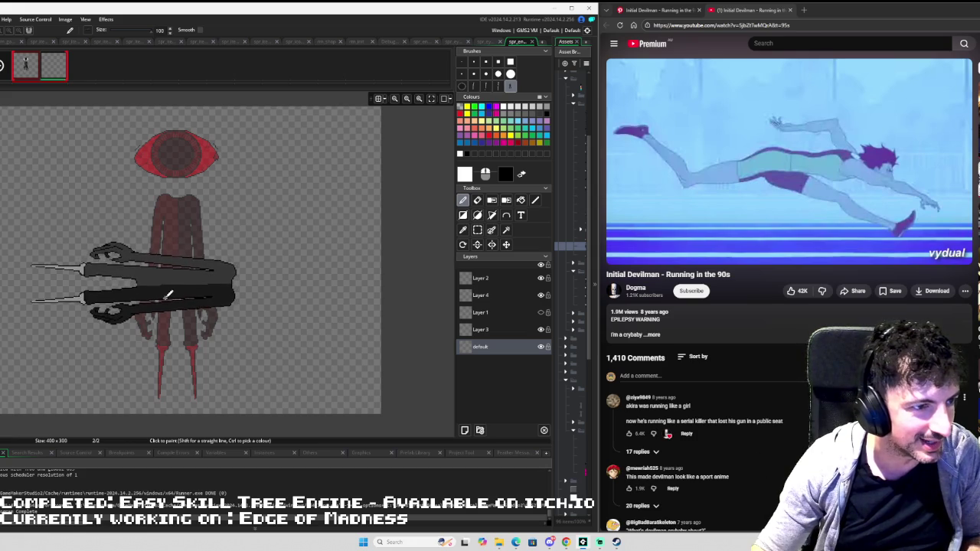
left_click(170, 301)
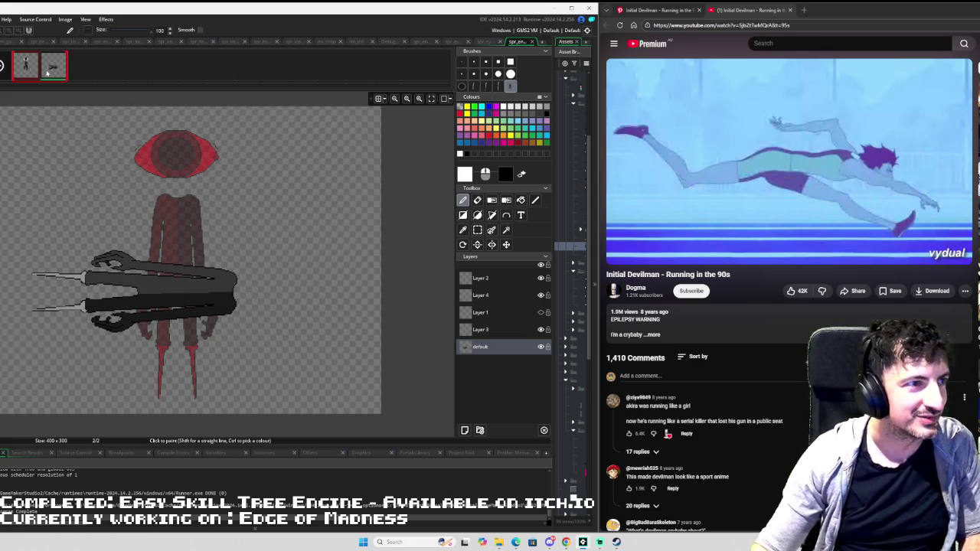
key("ctrl+v")
key("ctrl+v")
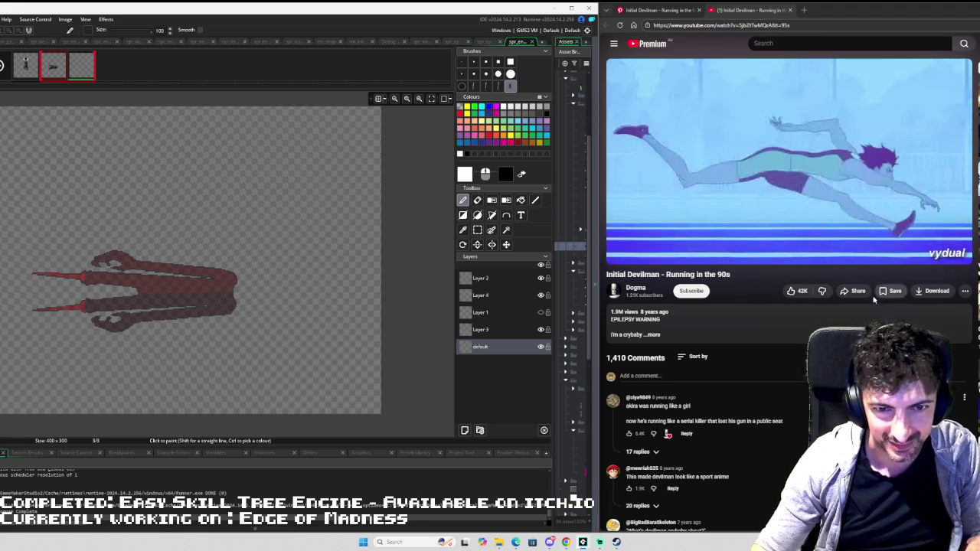
left_click(546, 130)
- Draw a size-1 black line across the claws on frame 3 and shift it left
left_click(535, 200)
left_click(461, 61)
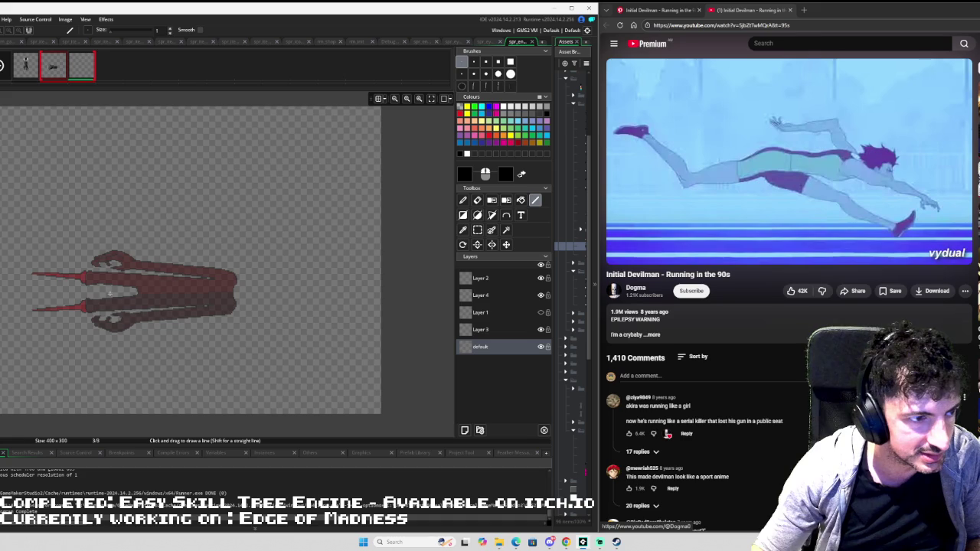
mouse_move(116, 287)
left_mouse_down()
mouse_move(253, 295)
mouse_move(341, 325)
left_mouse_up()
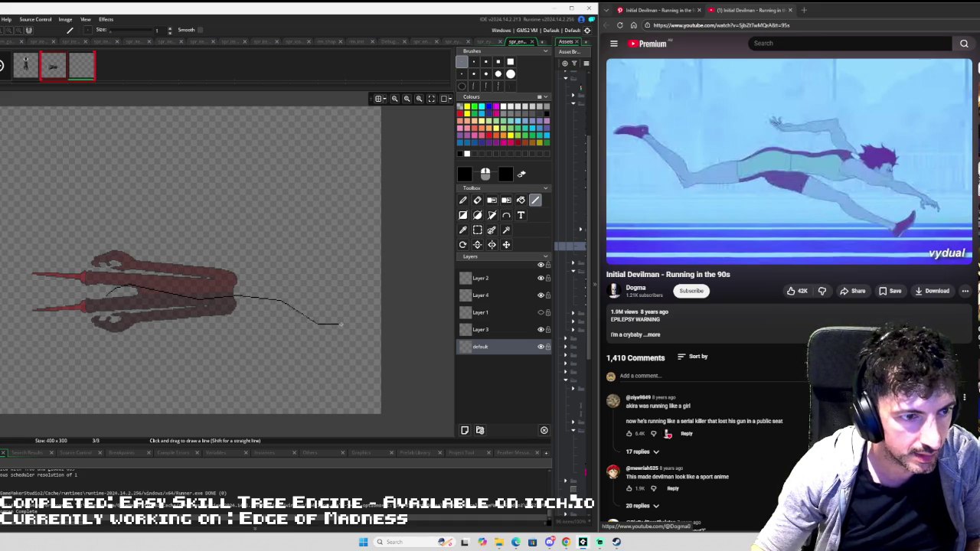
key("s")
left_click_drag(358, 266, 83, 386)
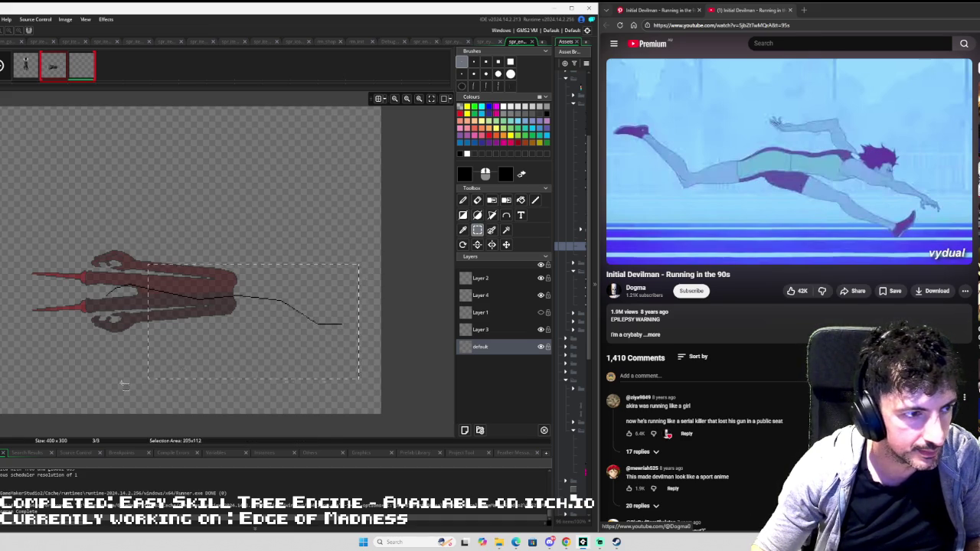
left_click_drag(219, 332, 179, 339)
key("Escape")
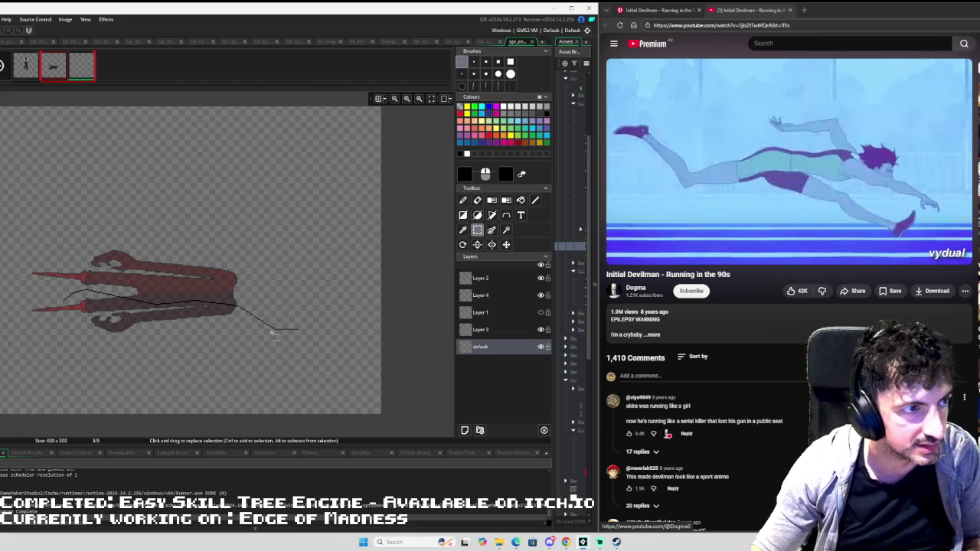
- Move the line about 50 px left and extend it rightward with a down-angled toe segment
key("l")
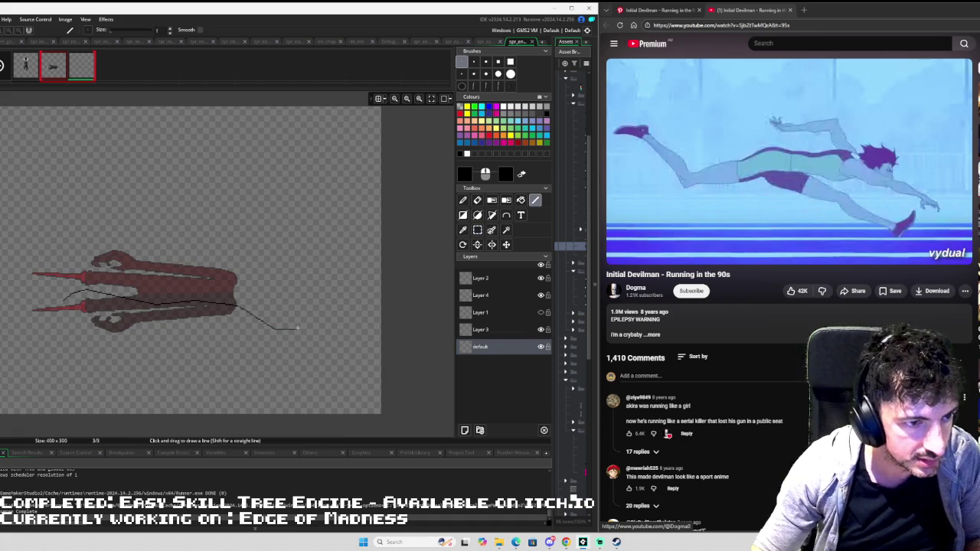
left_click_drag(298, 329, 318, 334)
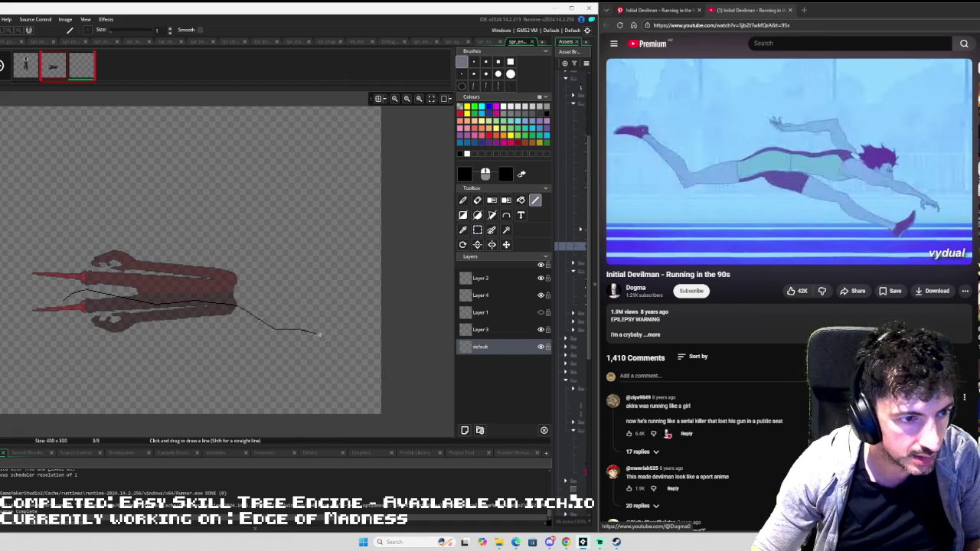
key("ctrl+z")
key("ctrl+z")
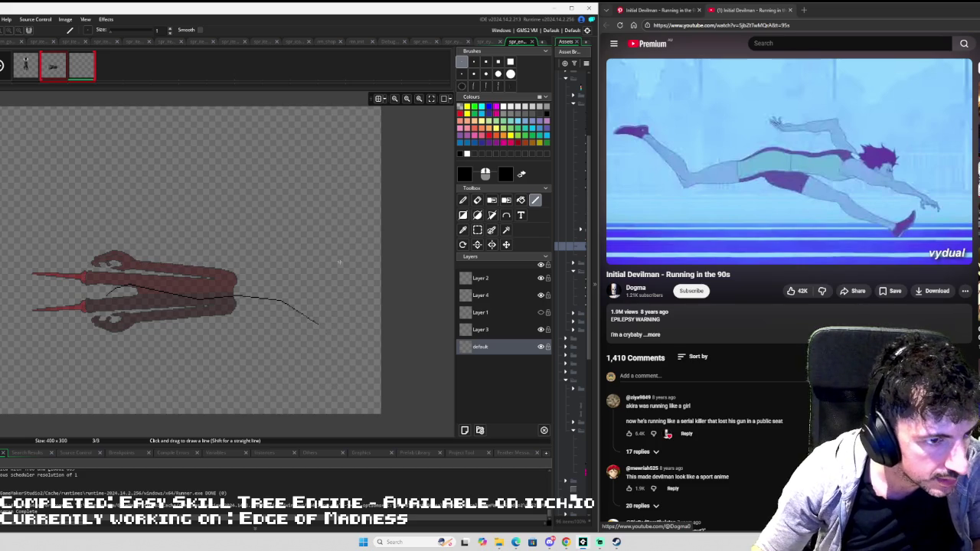
key("s")
left_click_drag(339, 255, 75, 392)
left_click_drag(172, 356, 130, 349)
left_click(130, 349)
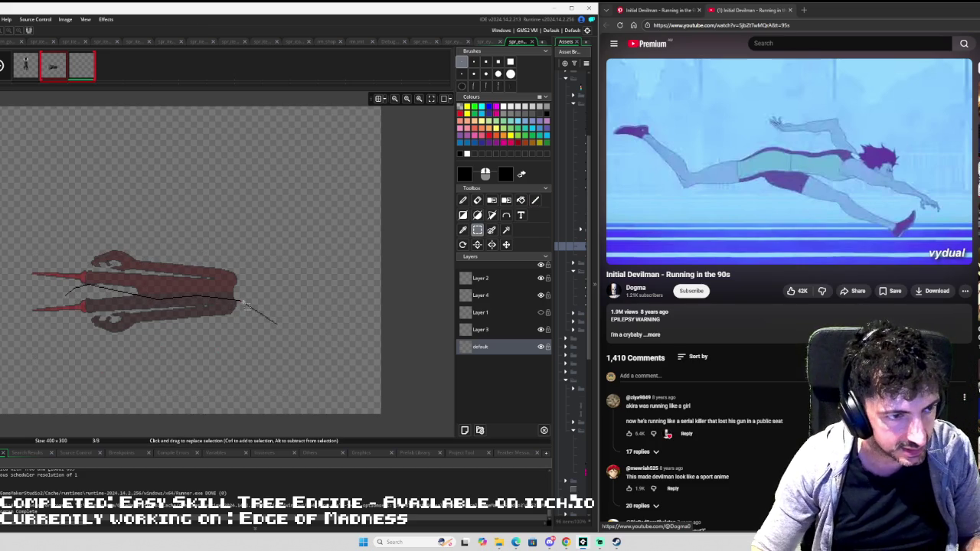
key("l")
mouse_move(279, 326)
left_mouse_down()
mouse_move(301, 334)
mouse_move(344, 320)
left_mouse_up()
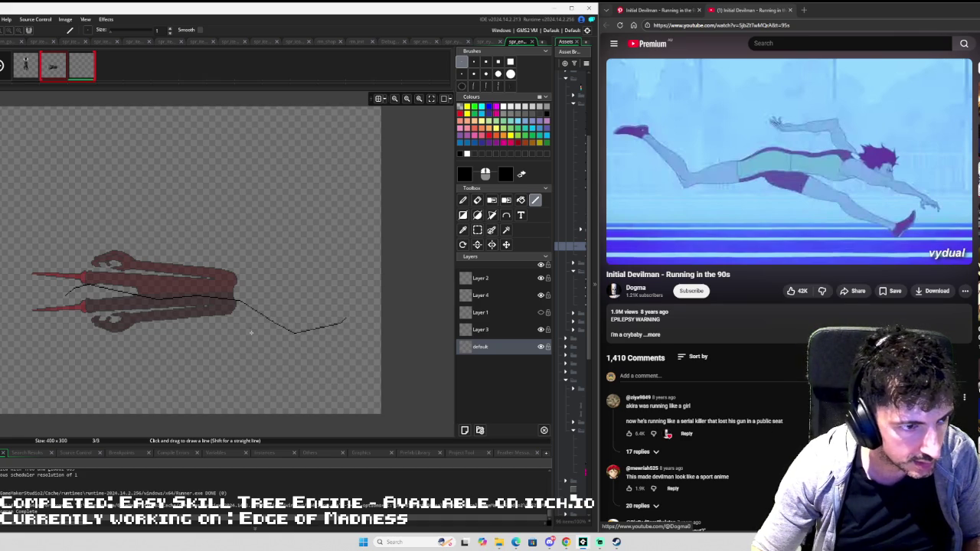
mouse_move(227, 324)
left_mouse_down()
mouse_move(298, 349)
mouse_move(345, 331)
left_mouse_up()
- Undo the last leg segment, resume the reference clip, and open the default layer's properties
key("ctrl+z")
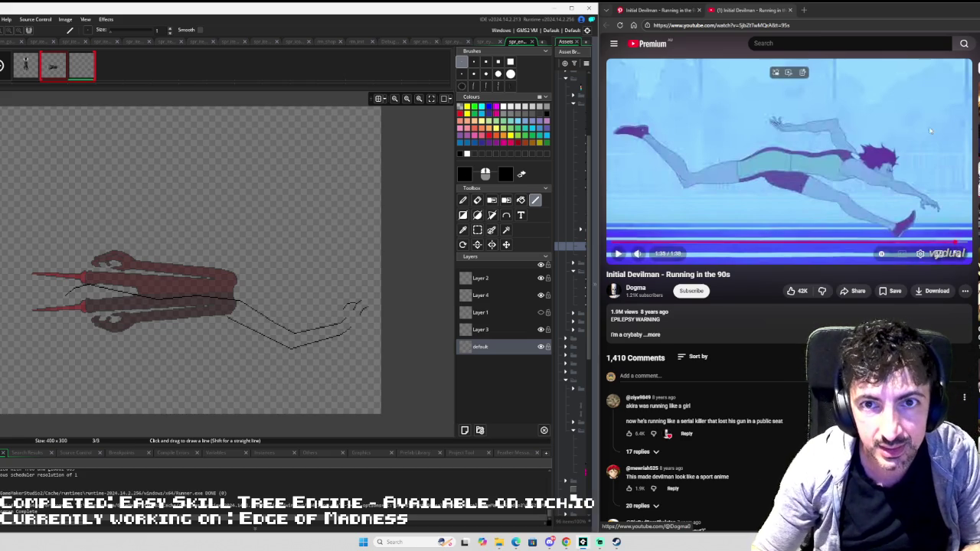
mouse_move(913, 126)
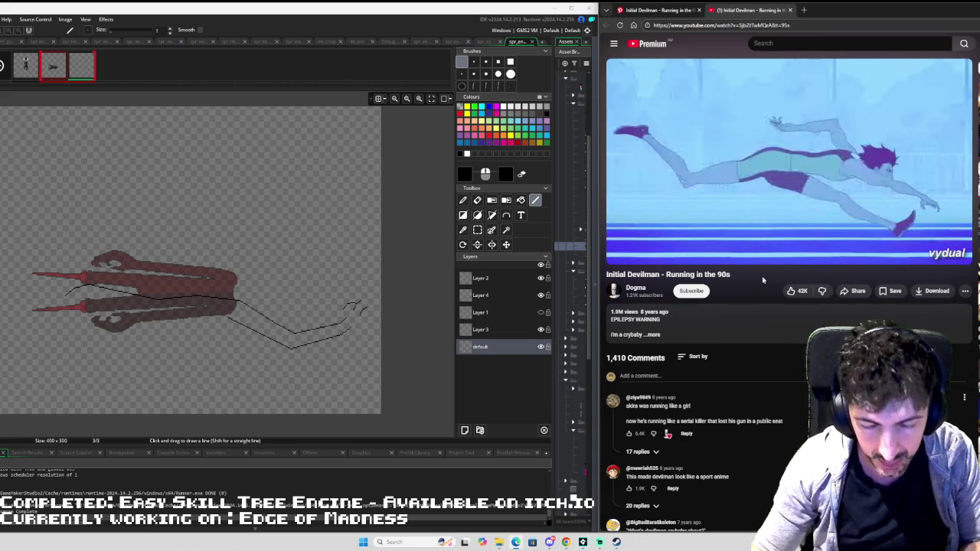
key("k")
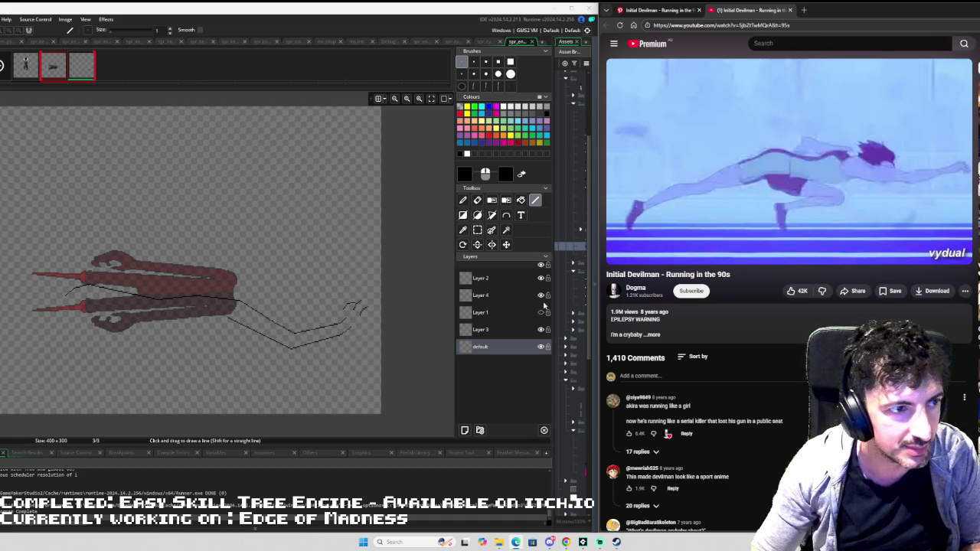
double_click(479, 346)
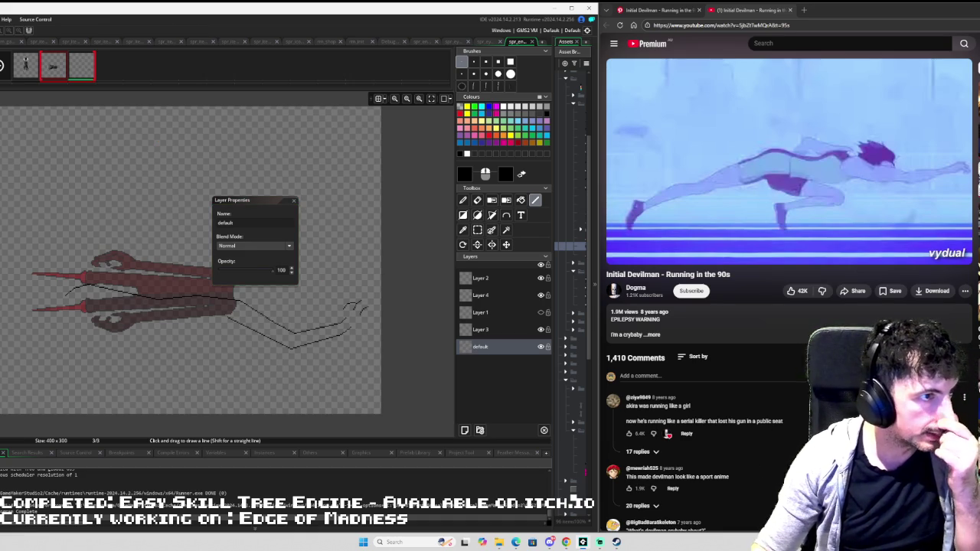
- Refocus the image editor, apply a 500-pixel canvas width, and dismiss the Layer Properties popup
left_click(530, 44)
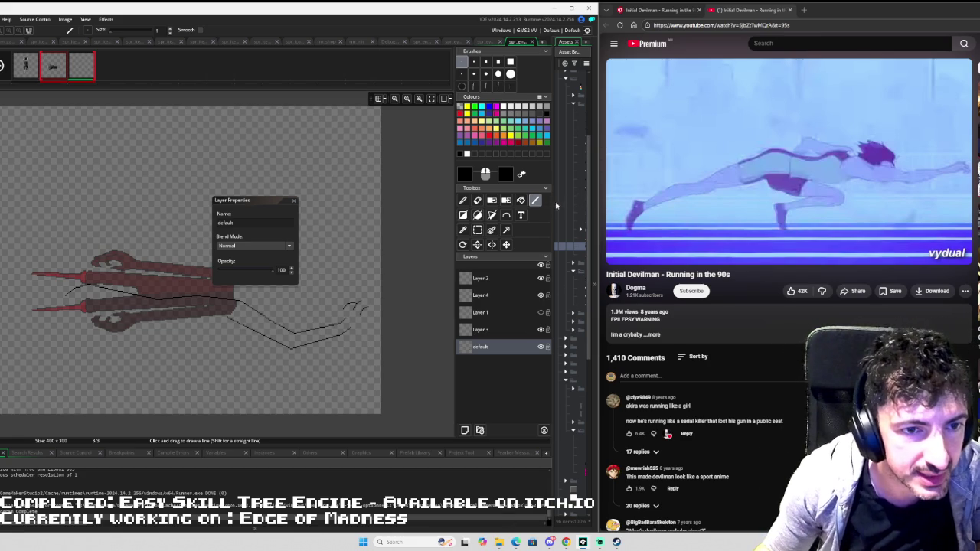
left_click_drag(557, 205, 523, 208)
double_click(567, 248)
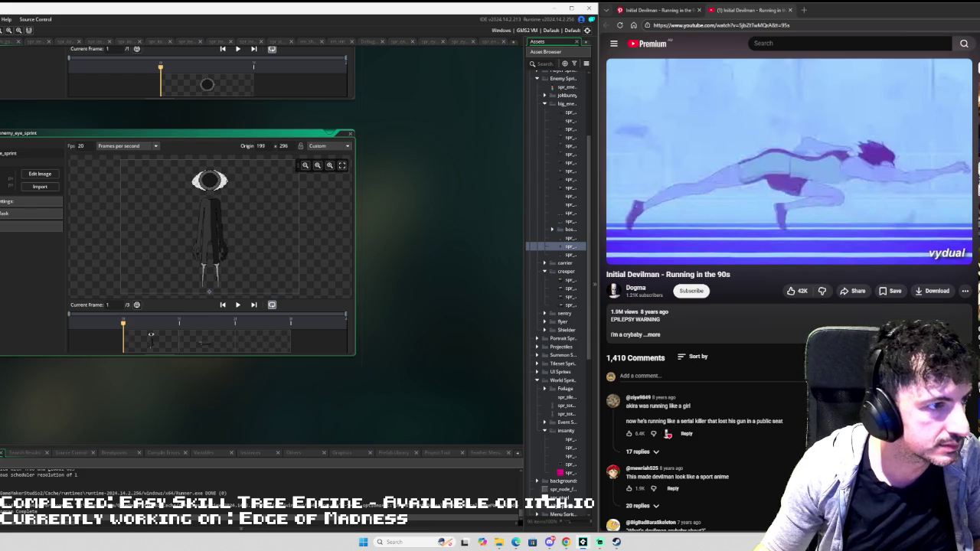
key("ctrl+Tab")
type("800")
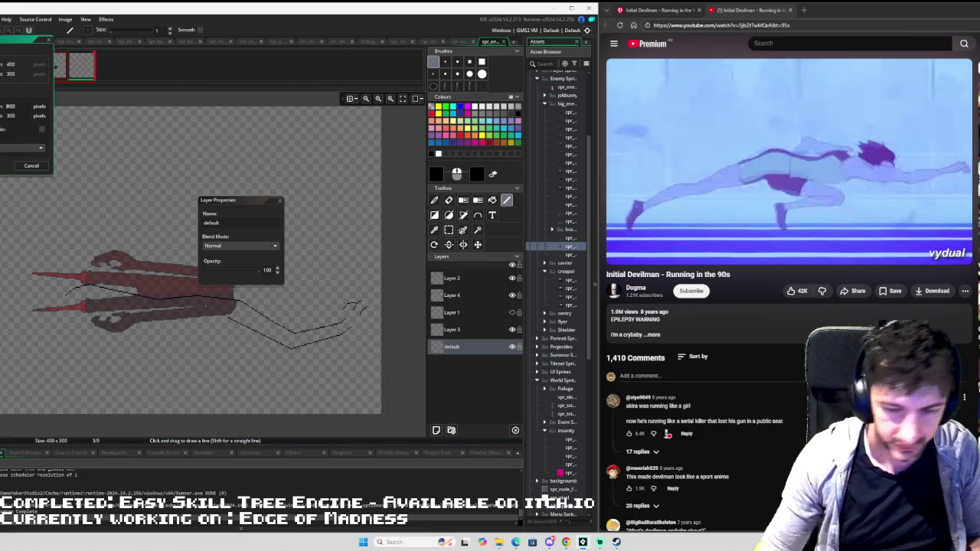
type("50")
key("Return")
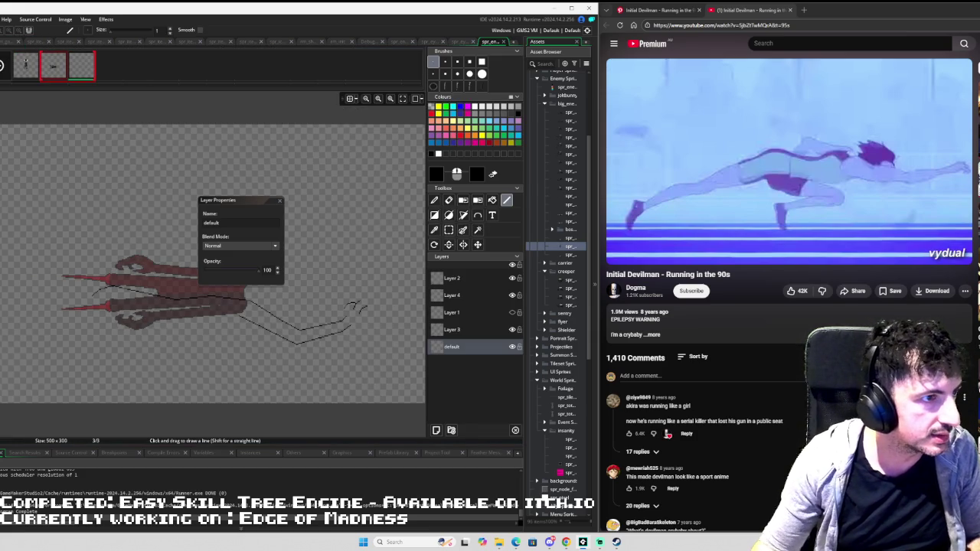
left_click(279, 200)
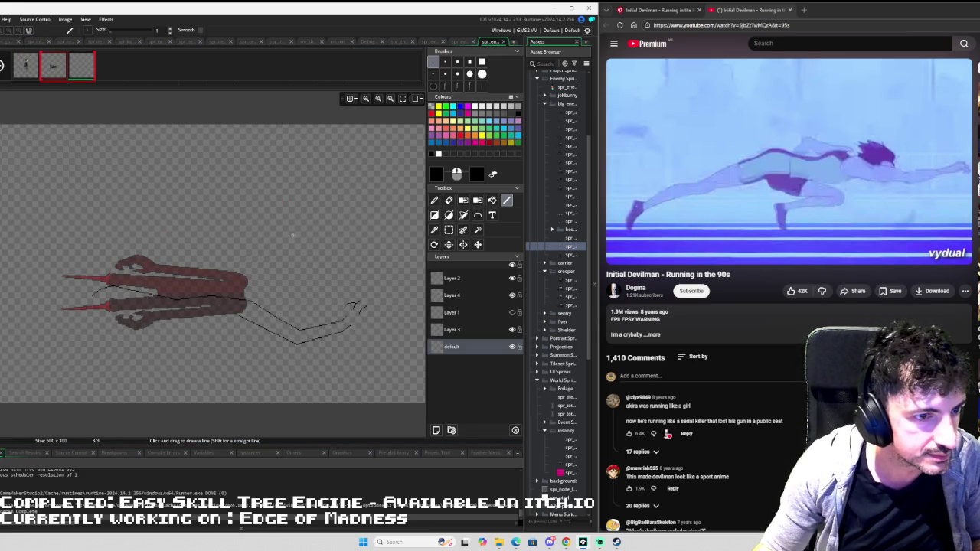
- Compare the drawings in frames 1 and 2, then return to the frame 3 line sketch
scroll(306, 237, "down", 2)
scroll(291, 231, "up", 1)
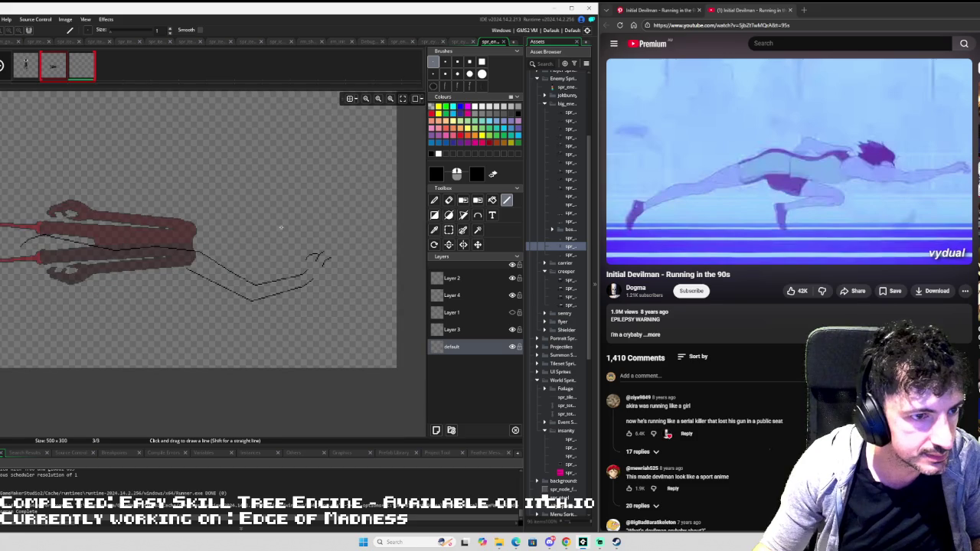
scroll(309, 282, "up", 1)
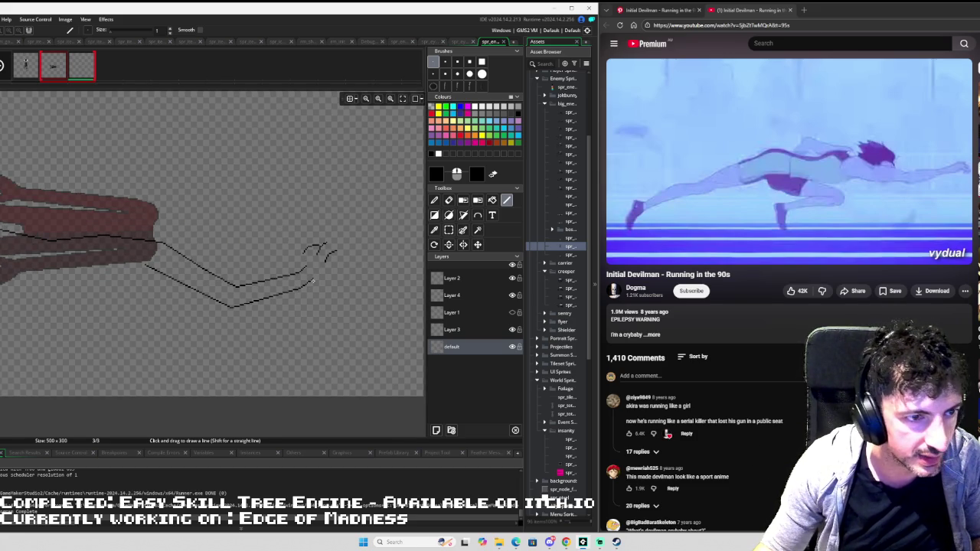
scroll(311, 282, "down", 2)
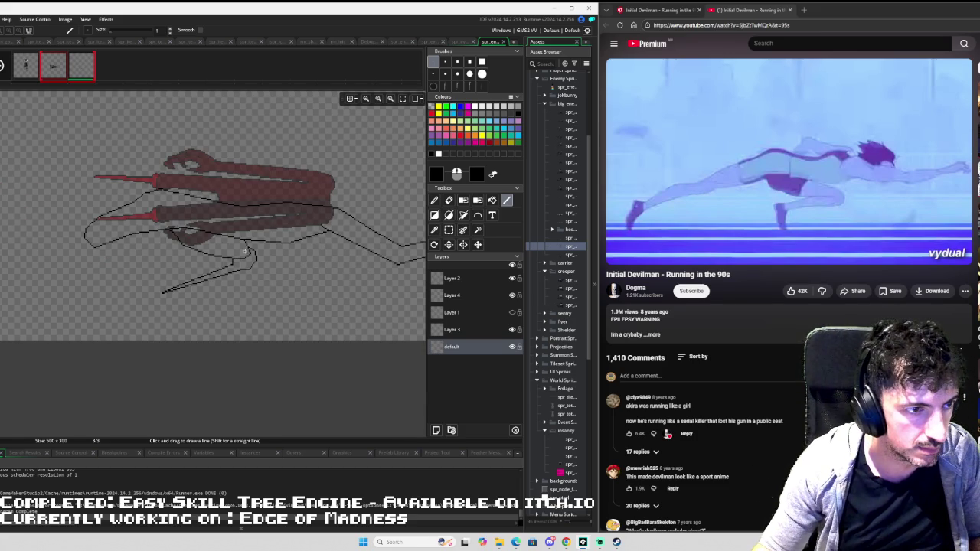
scroll(328, 245, "down", 2)
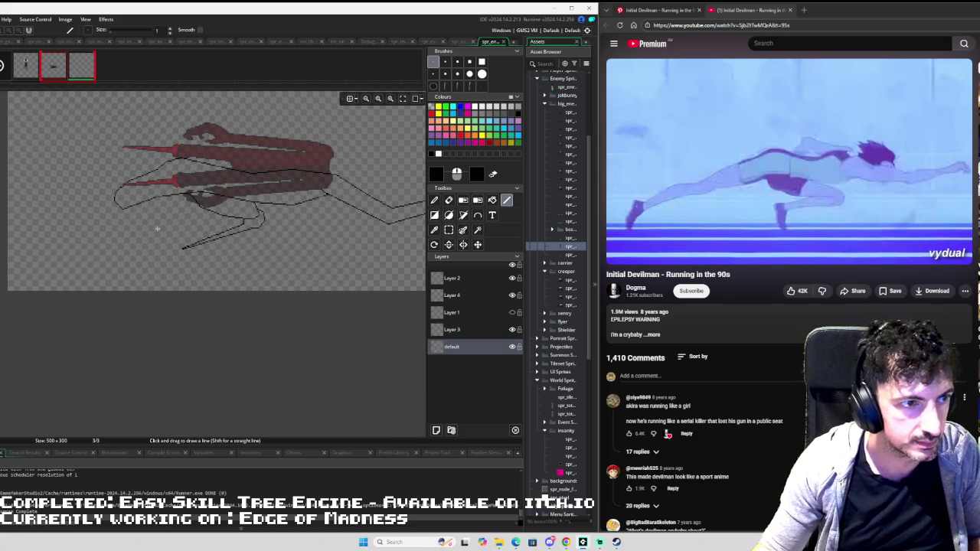
scroll(157, 228, "up", 1)
scroll(93, 150, "down", 1)
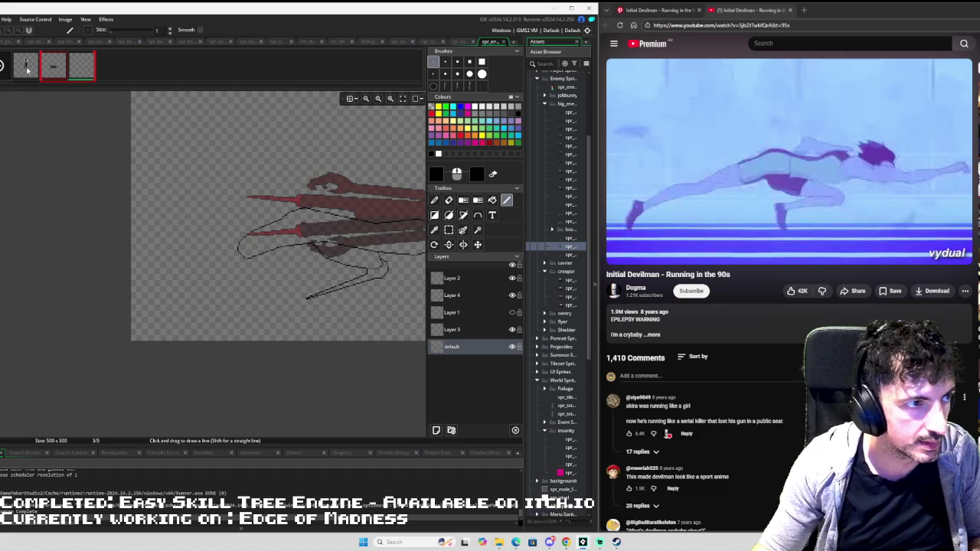
left_click(26, 69)
left_click(47, 70)
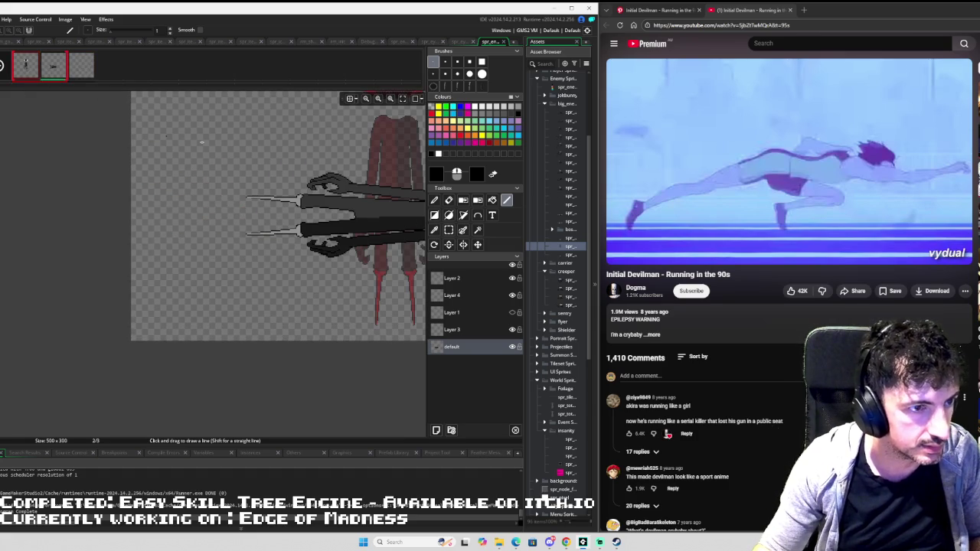
left_click(76, 67)
- Draw the trailing leg as two parallel lines reaching the left edge, redrawing one after an undo
mouse_move(237, 150)
left_mouse_down()
mouse_move(13, 144)
mouse_move(61, 167)
left_mouse_up()
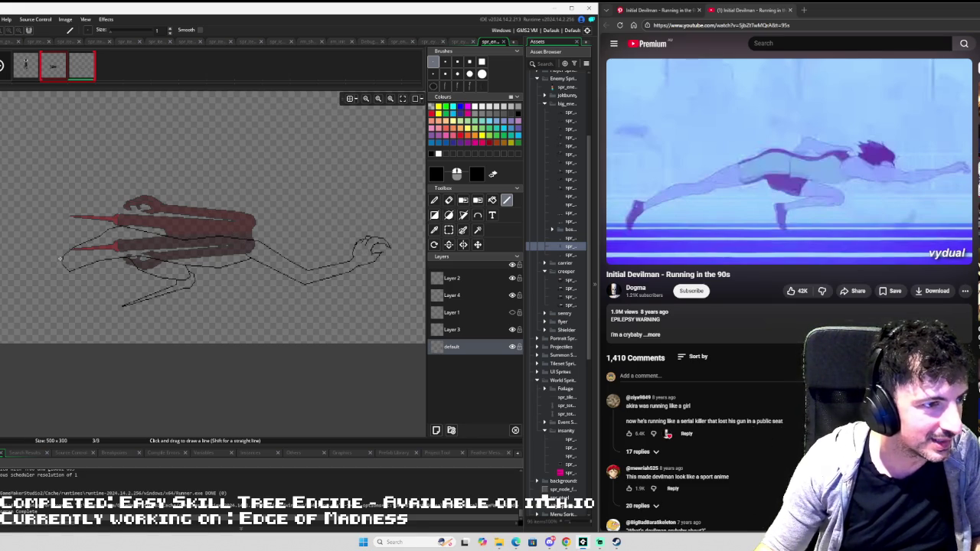
scroll(58, 260, "up", 3)
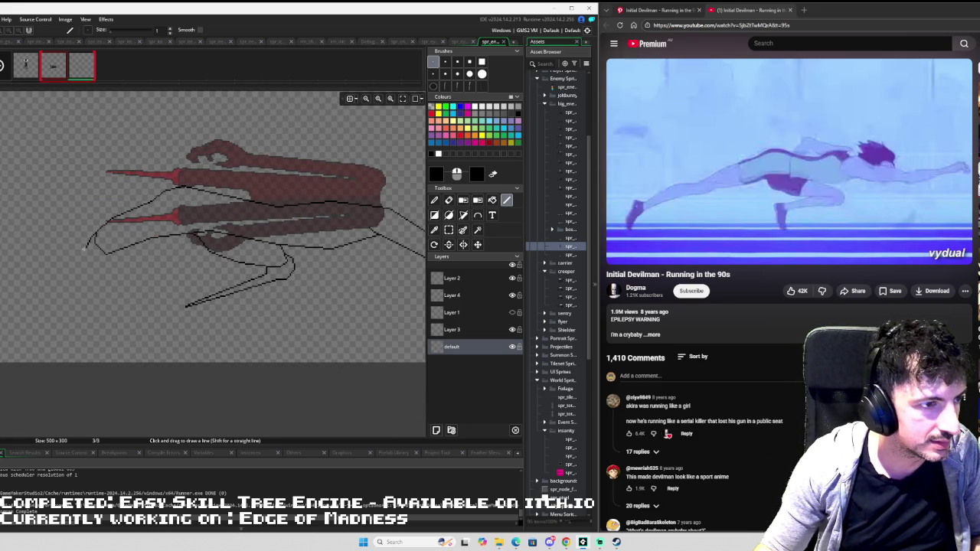
left_click_drag(84, 249, 1, 286)
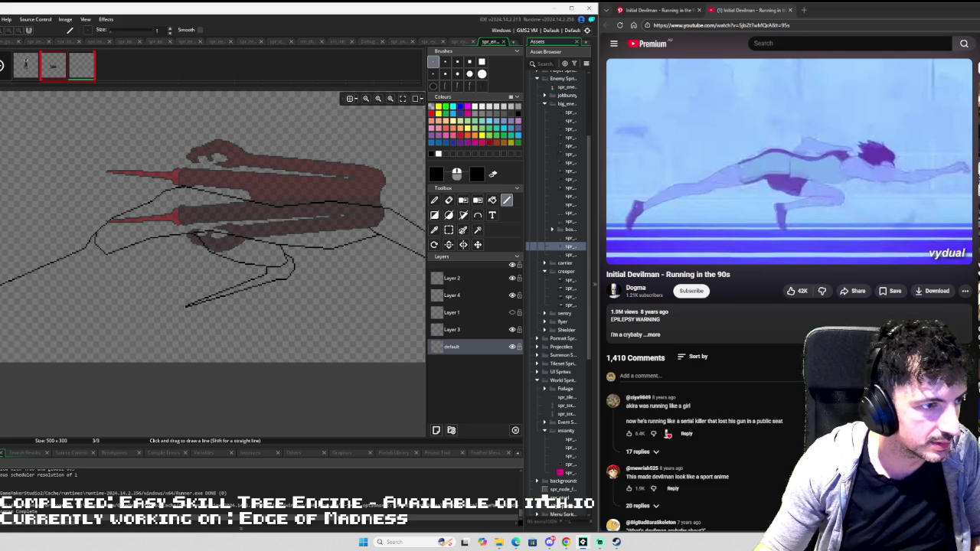
left_click_drag(2, 288, 82, 255)
key("ctrl+z")
key("ctrl+z")
left_click_drag(3, 284, 89, 256)
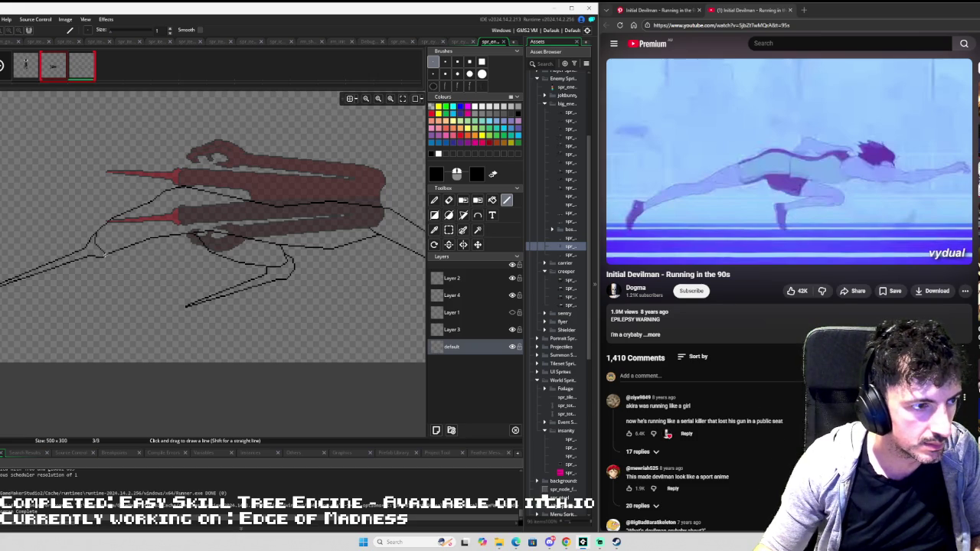
left_click_drag(271, 232, 87, 260)
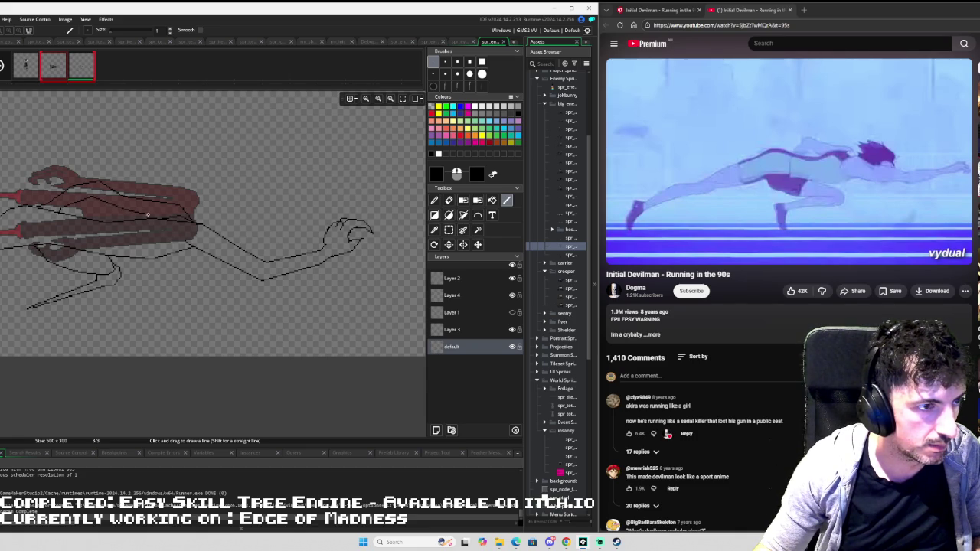
scroll(253, 197, "down", 3)
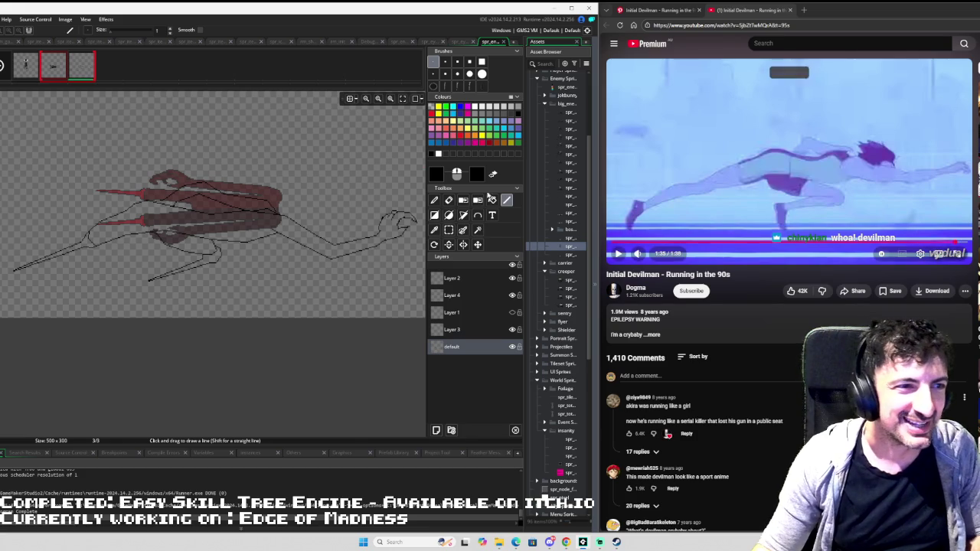
left_click(23, 64)
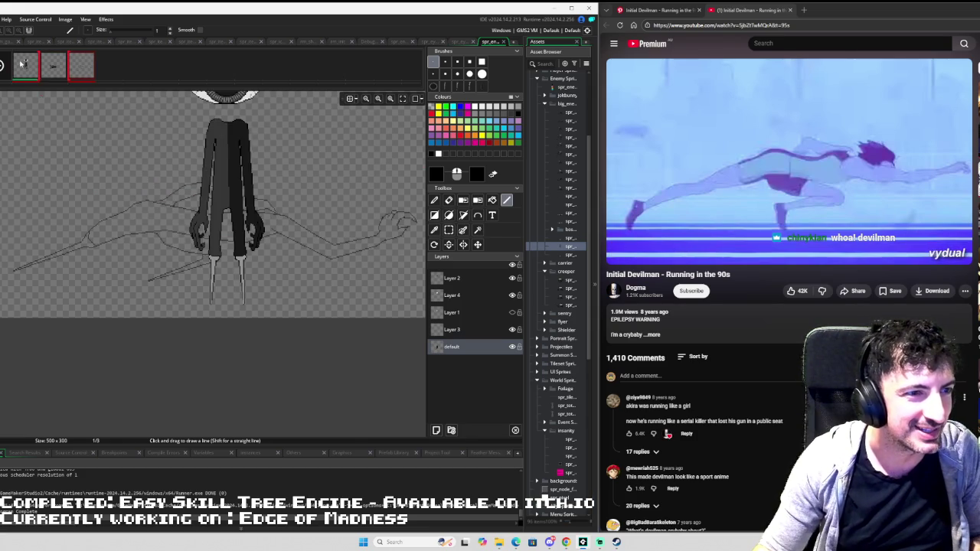
scroll(279, 205, "up", 1)
scroll(280, 205, "down", 1)
scroll(270, 128, "up", 1)
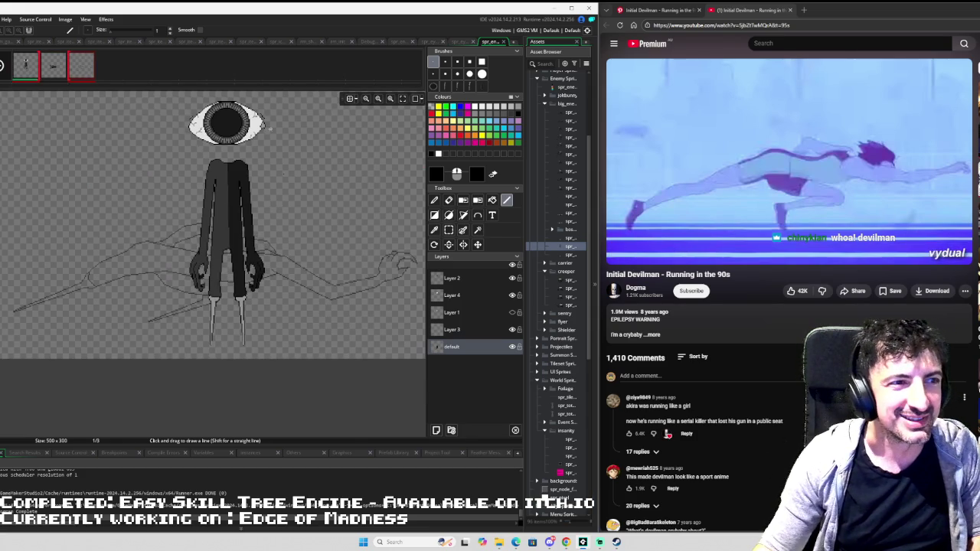
left_click(77, 67)
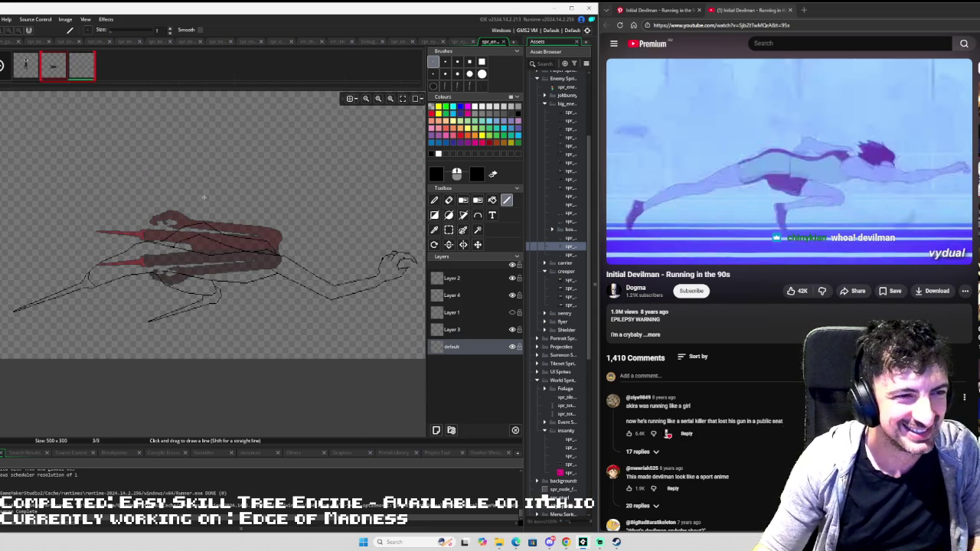
scroll(237, 237, "up", 2)
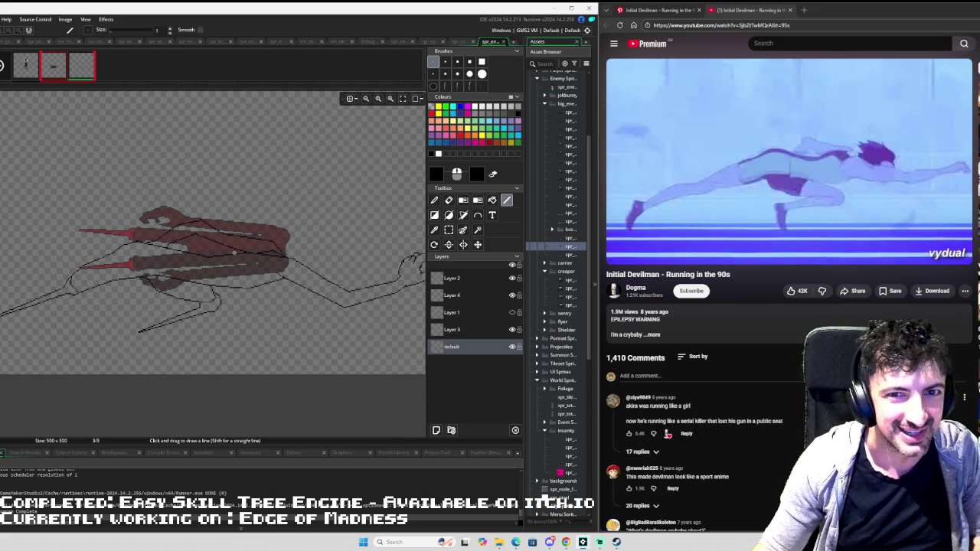
scroll(238, 249, "down", 2)
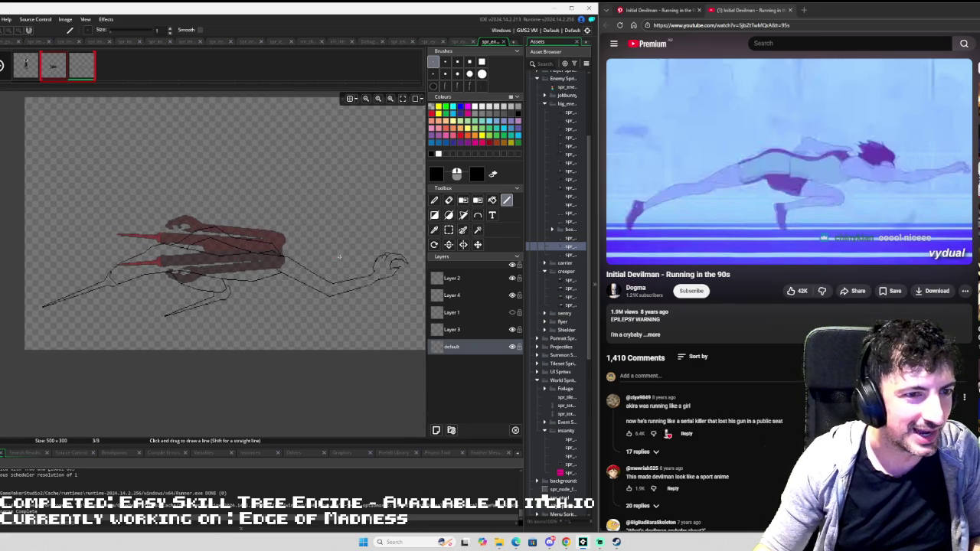
scroll(339, 252, "up", 1)
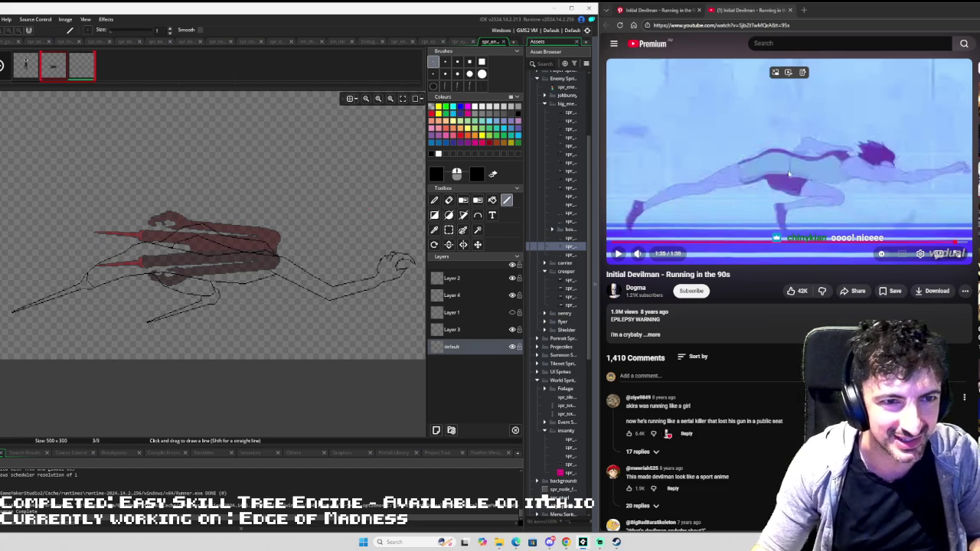
key("Left")
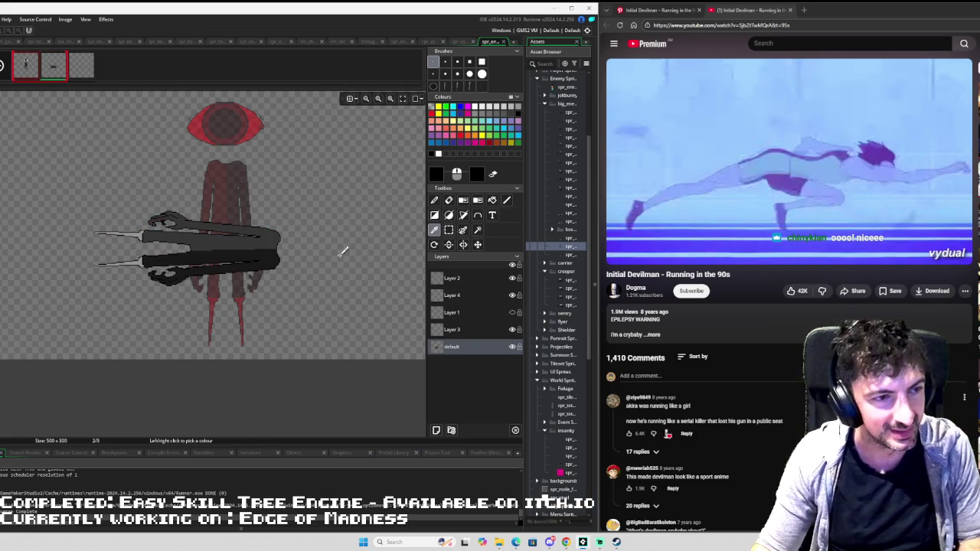
- Fill the figure's outlined body and a remaining gap on frame 3 with dark grey
key("Right")
key("f")
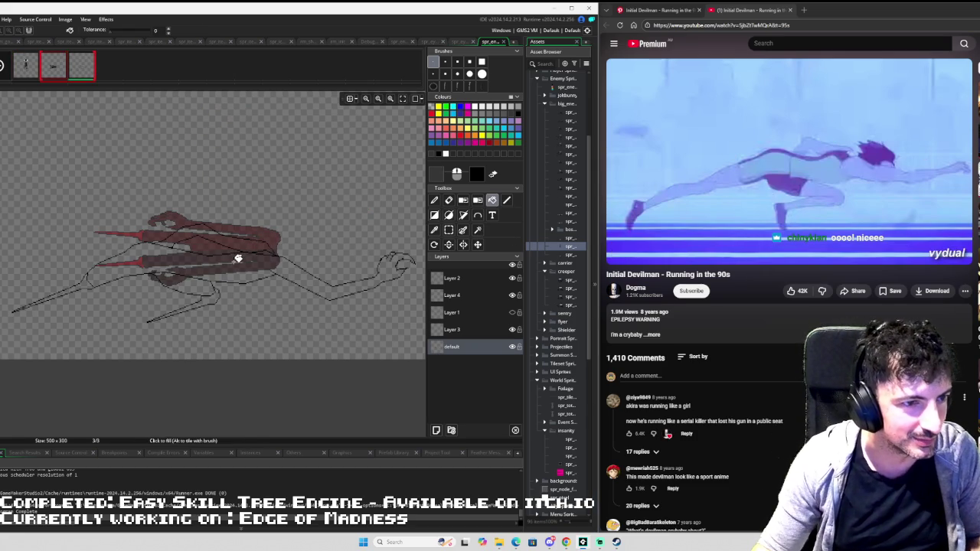
left_click(238, 257)
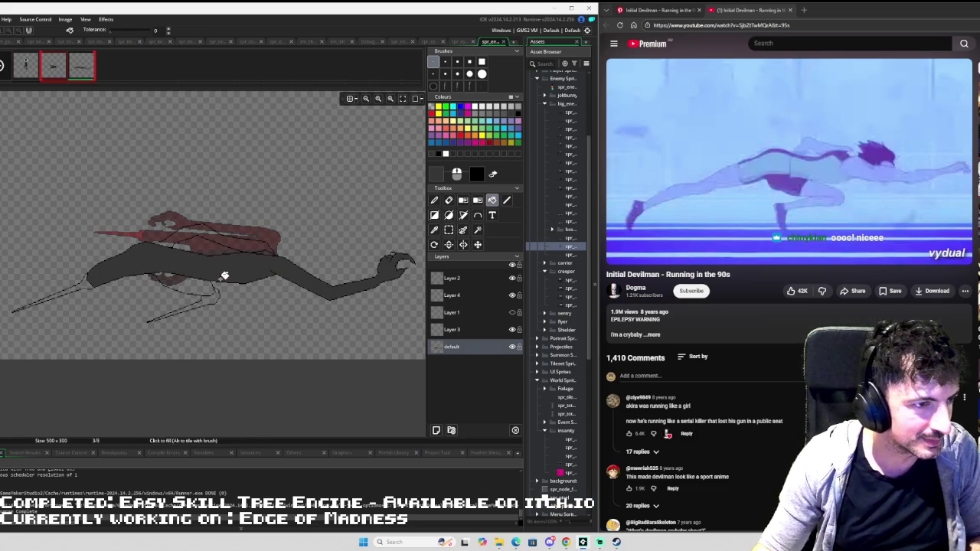
left_click(246, 236)
scroll(282, 245, "up", 1)
scroll(281, 245, "up", 1)
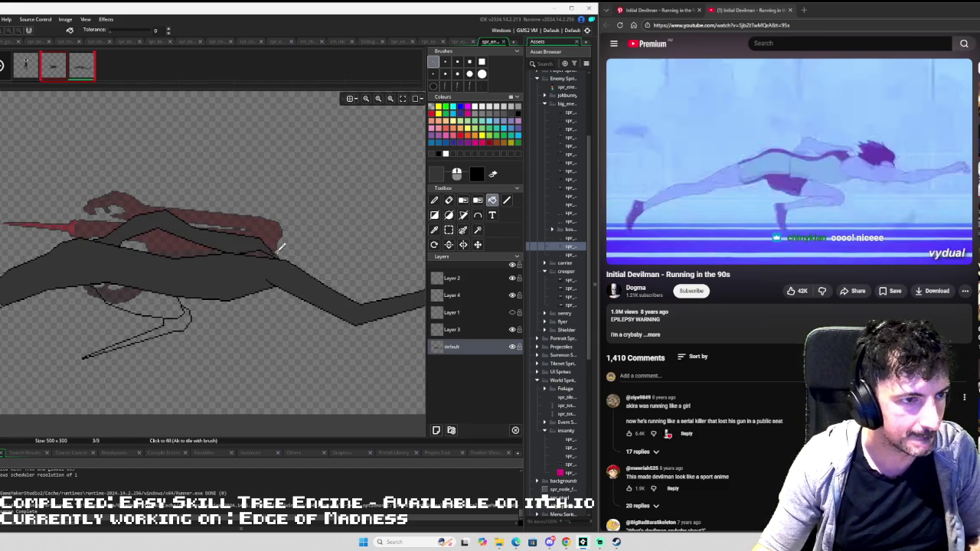
scroll(279, 248, "up", 1)
scroll(316, 256, "down", 3)
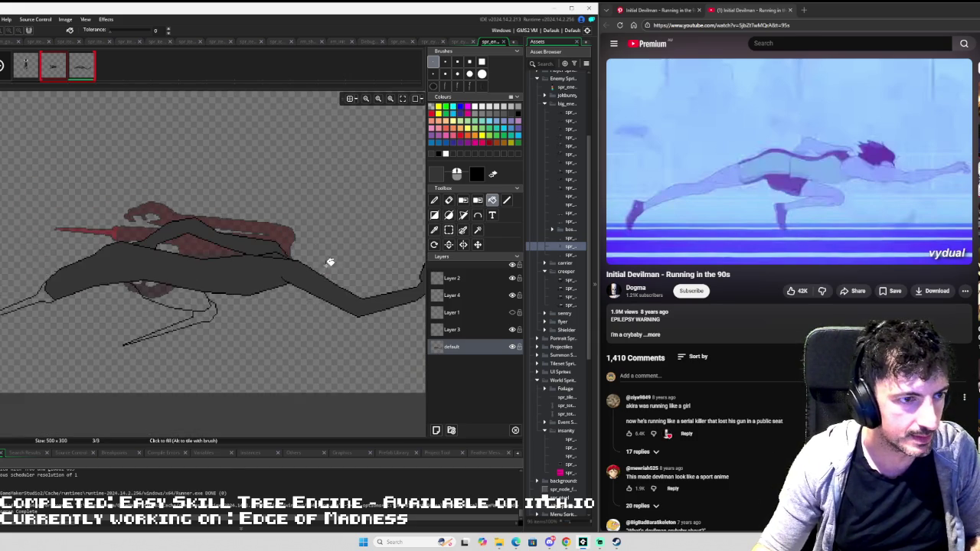
- Check frame 1, then come back to frame 3 with Fill active and the outstretched arm in view
key("i")
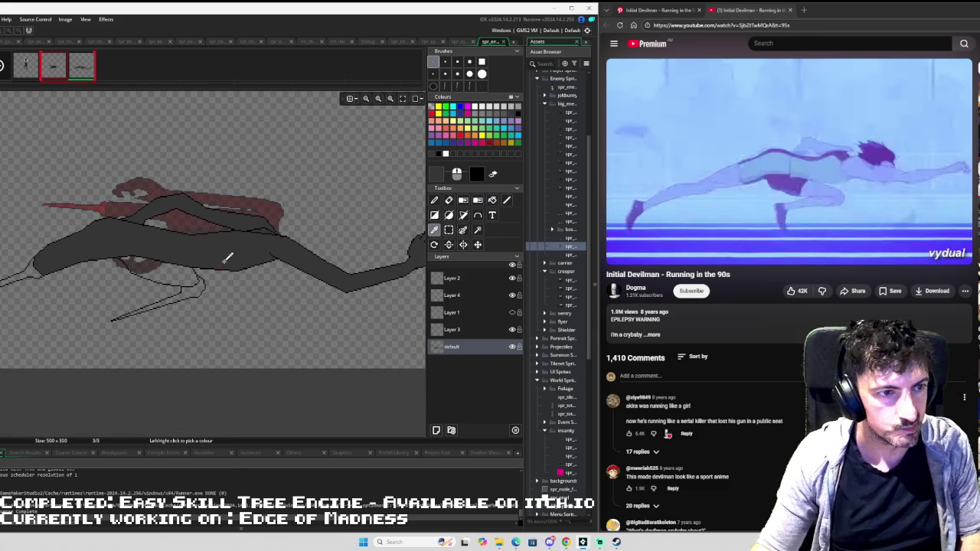
key("Right")
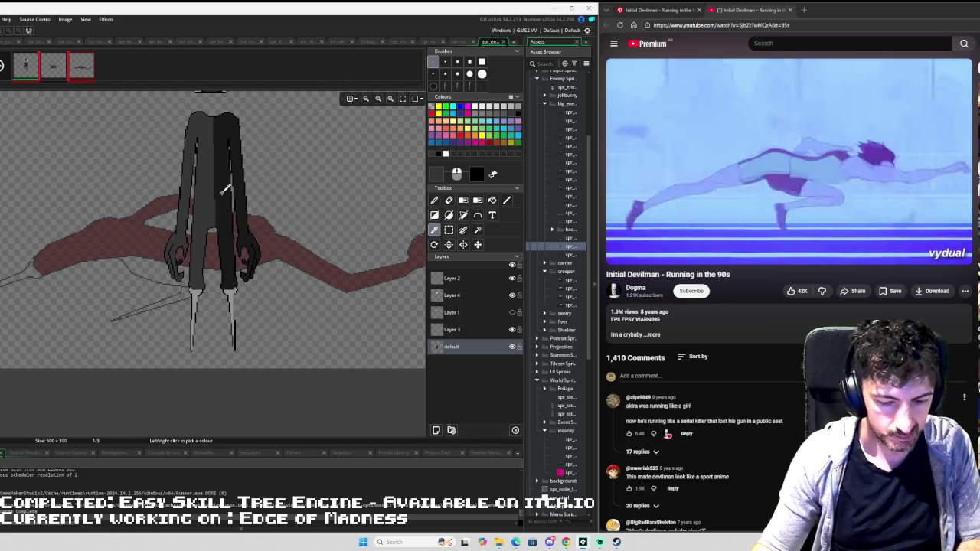
key("Right")
key("Right")
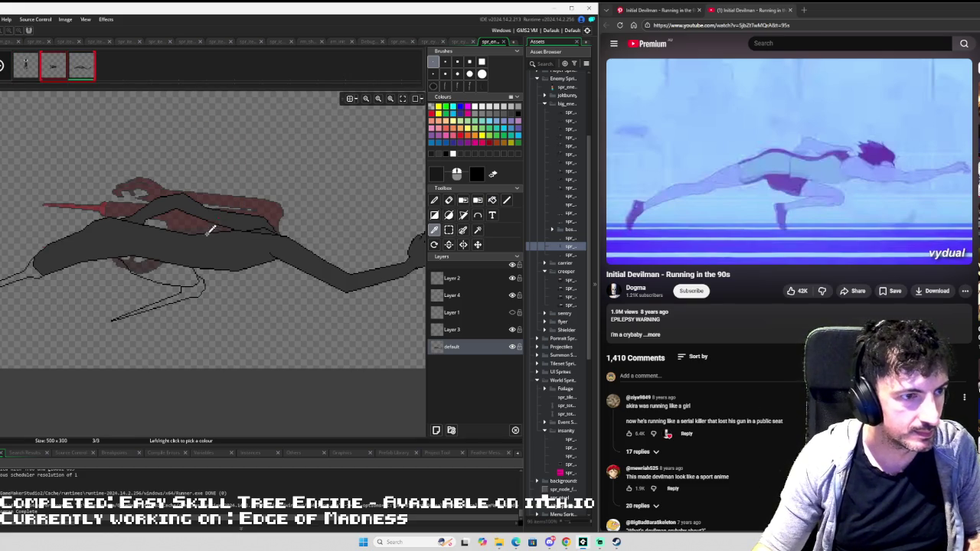
key("f")
left_click_drag(263, 212, 136, 245)
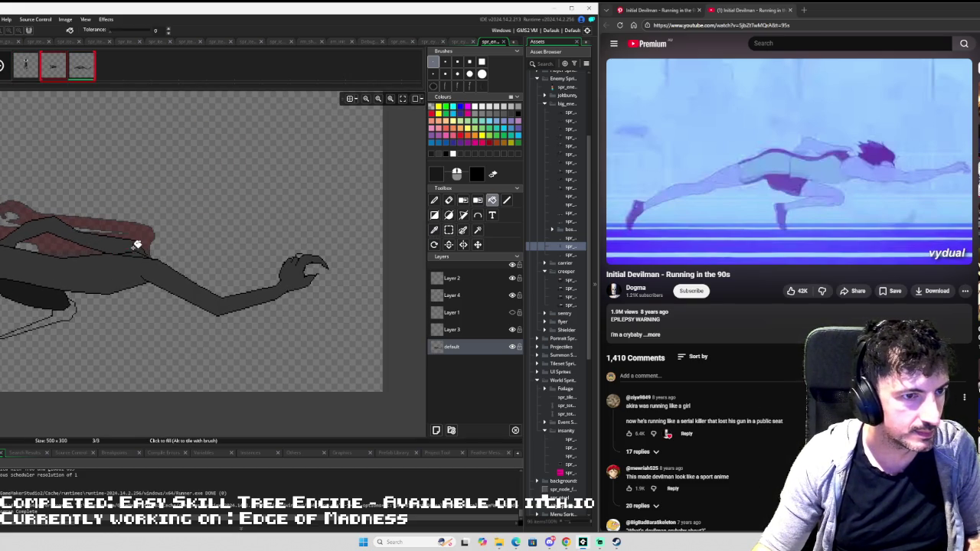
scroll(268, 237, "up", 3)
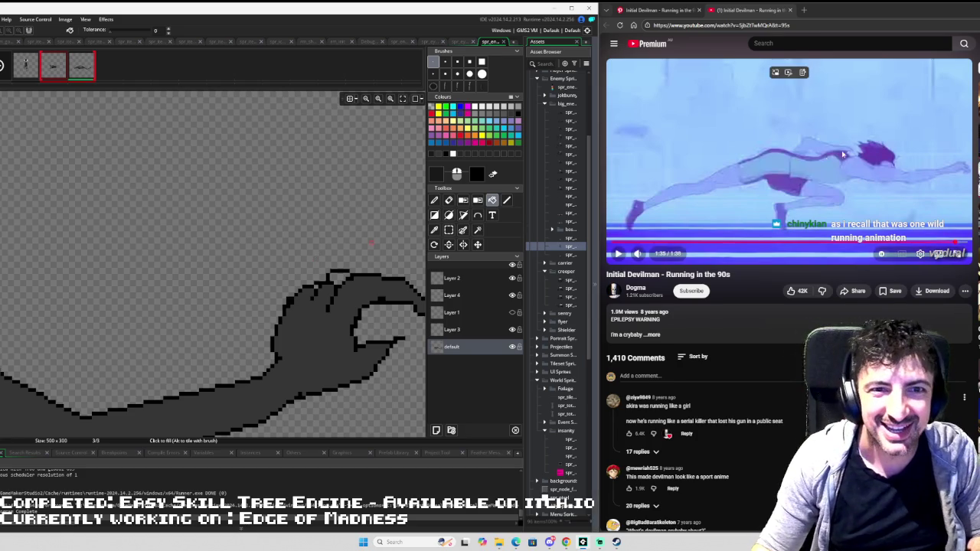
- Jump the Initial Devilman video back to about 0:28, then scrub it to roughly 0:42
scroll(849, 185, "down", 1)
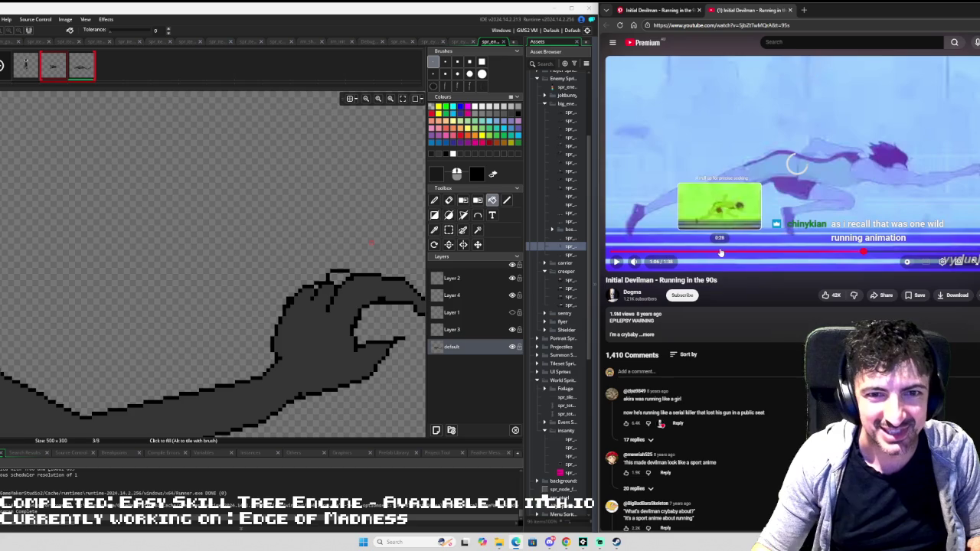
left_click(720, 254)
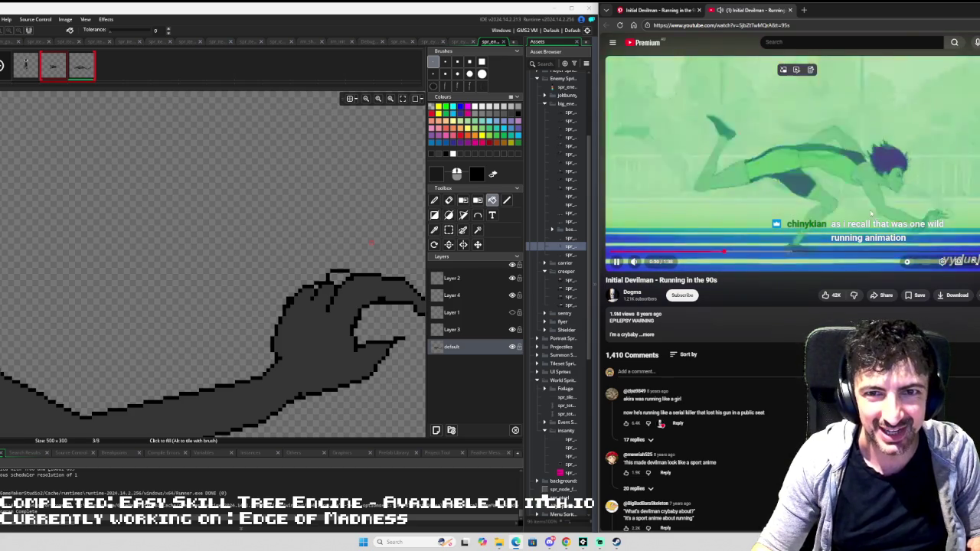
left_click(869, 253)
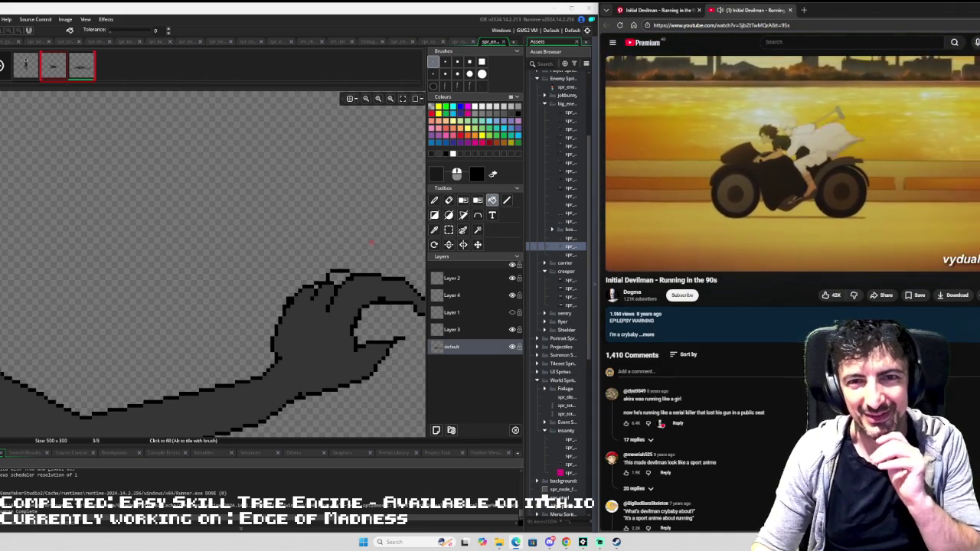
mouse_move(808, 268)
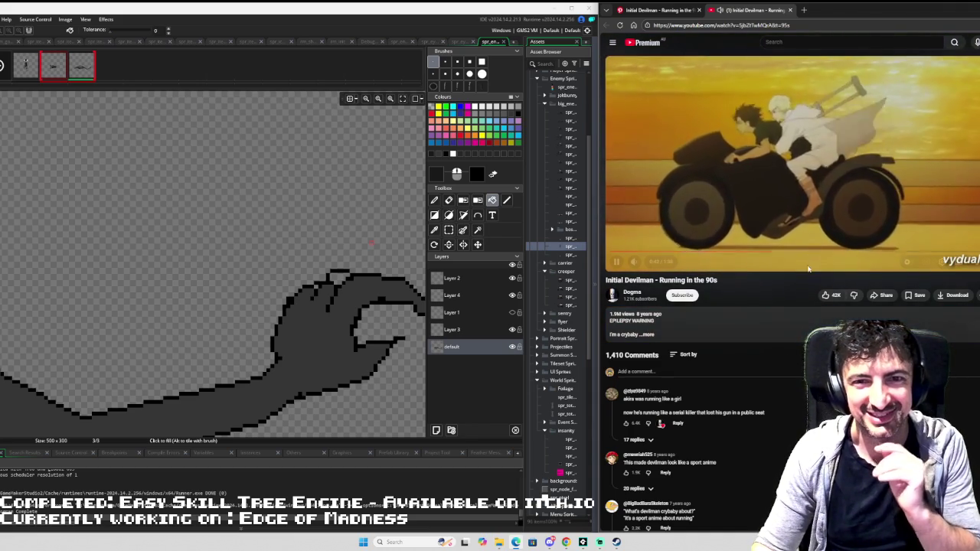
left_click_drag(789, 252, 774, 253)
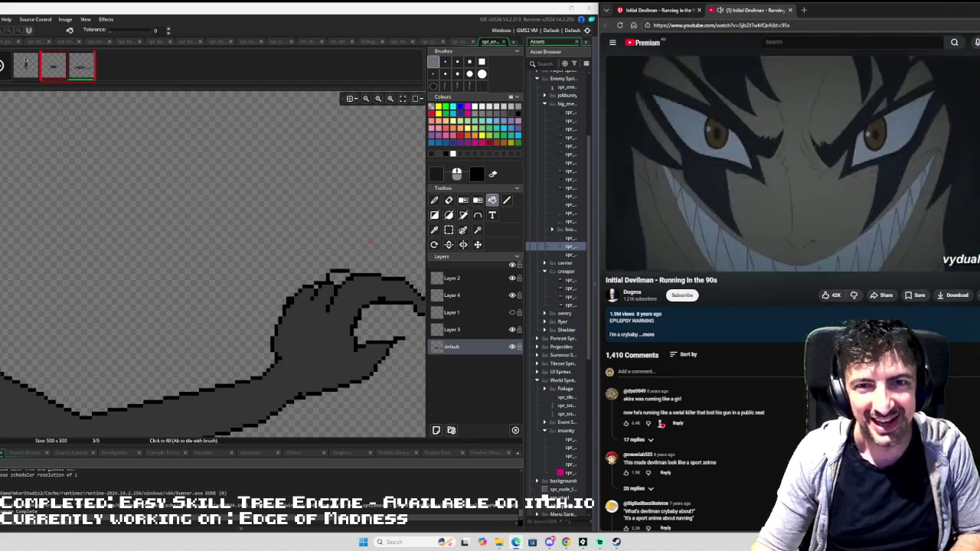
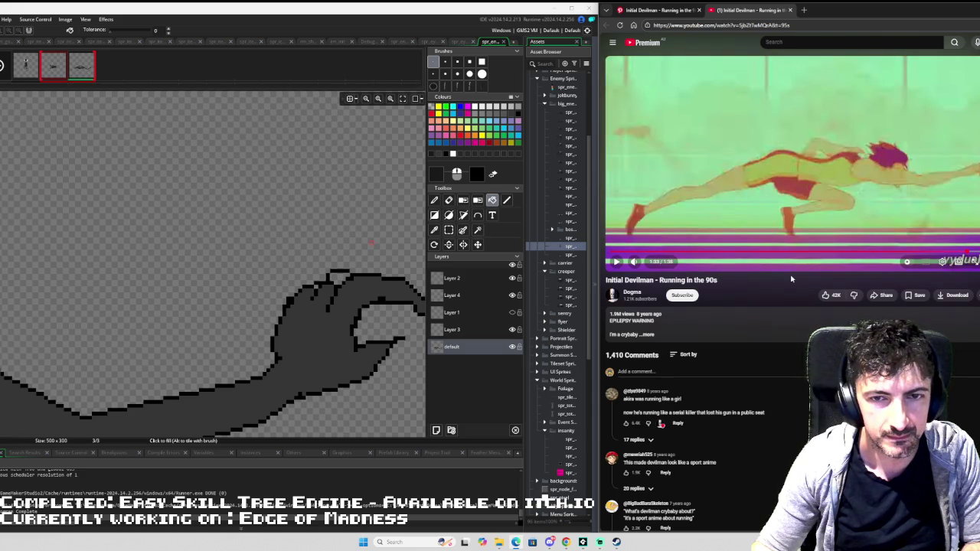
- Pause the reference video, sample a colour and centre the view on the hand
key("space")
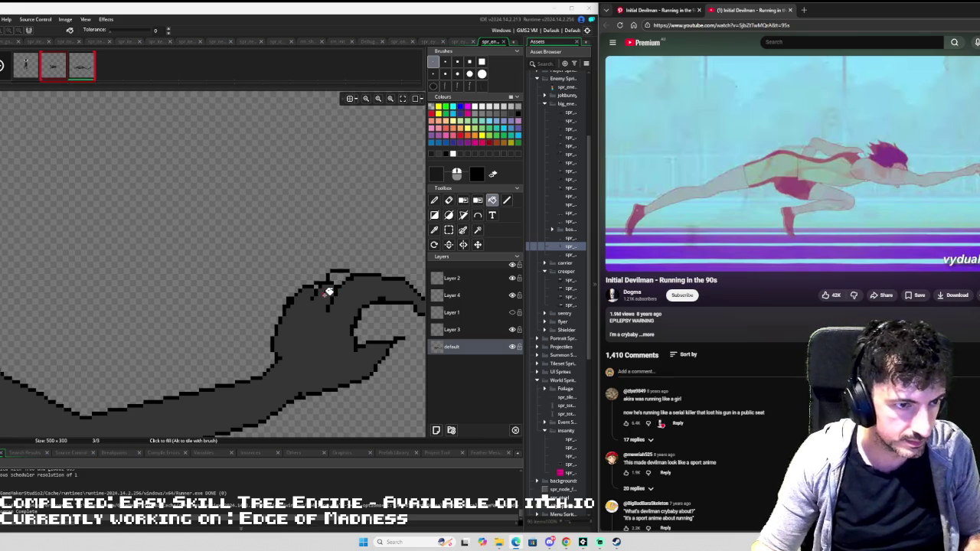
key("i")
left_click(329, 287)
key("f")
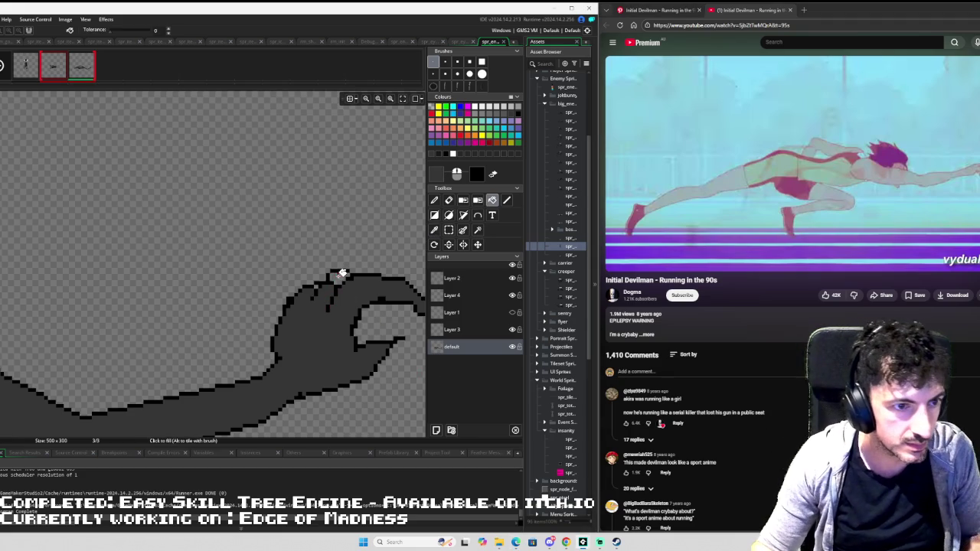
key("d")
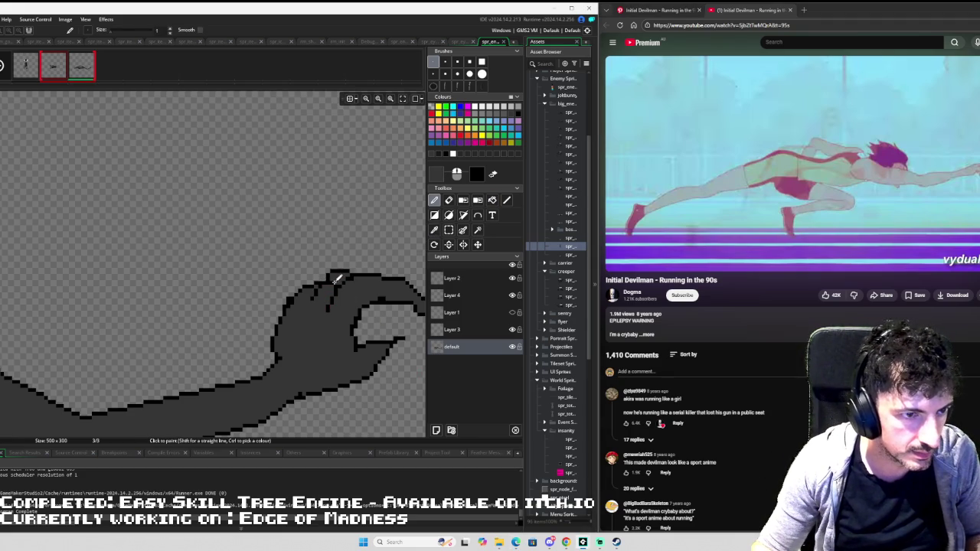
scroll(337, 280, "down", 3)
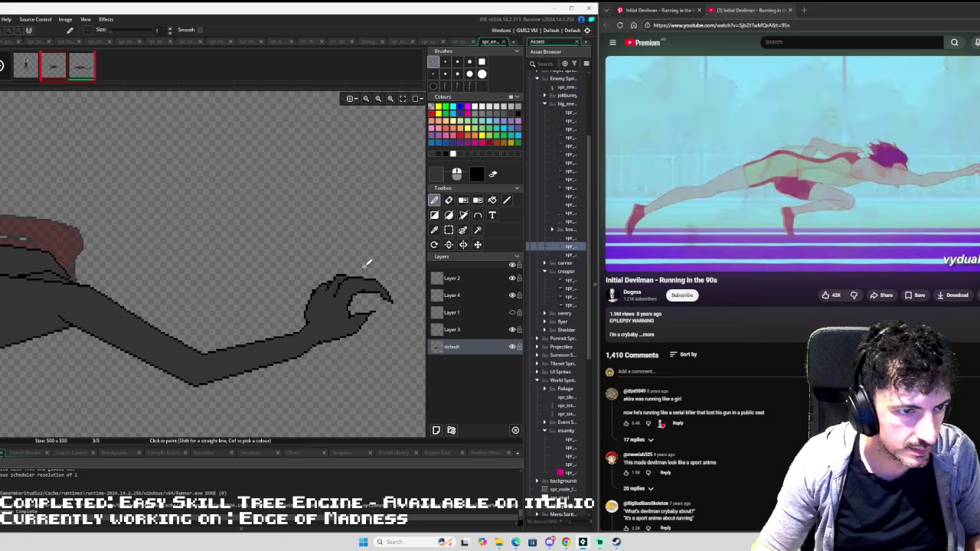
scroll(313, 253, "up", 2)
left_click_drag(312, 254, 157, 219)
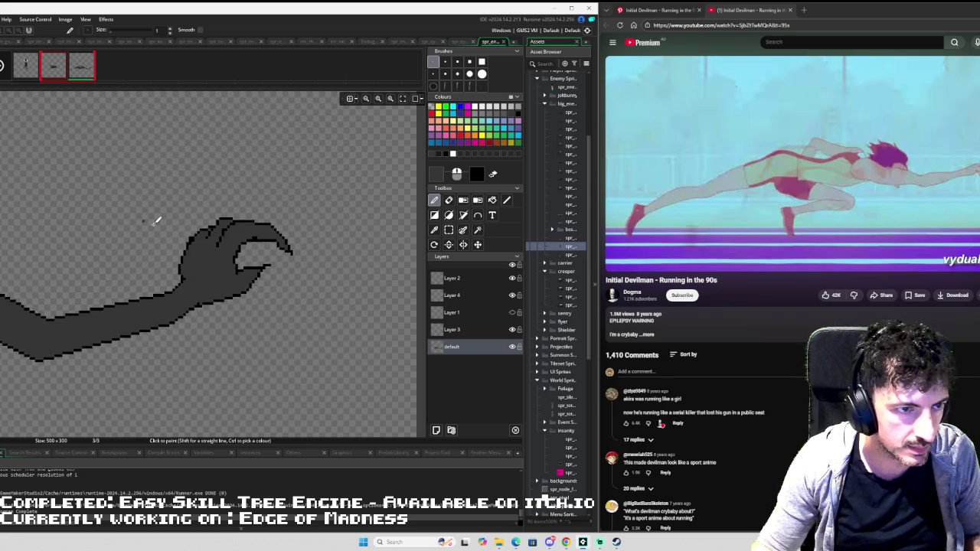
scroll(249, 241, "up", 2)
- Sample the black outline colour and draw a diagonal crease line inside the thumb
key("i")
left_click(273, 239)
key("l")
left_click_drag(279, 241, 295, 250)
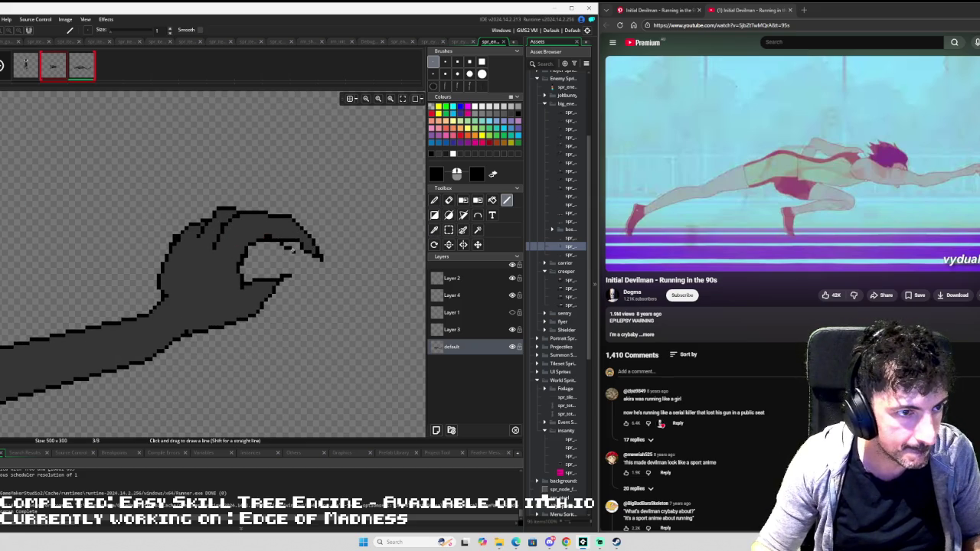
key("ctrl+z")
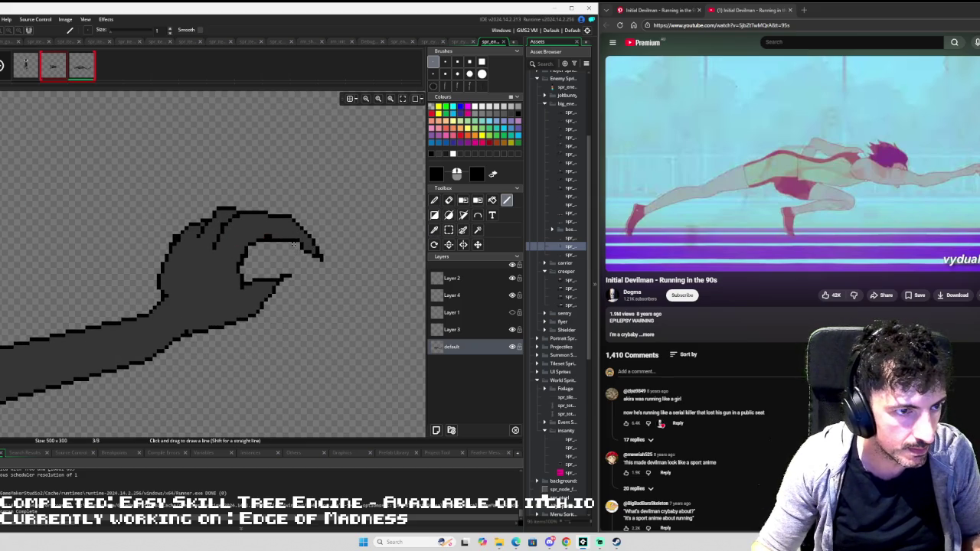
mouse_move(295, 246)
left_mouse_down()
mouse_move(304, 259)
mouse_move(287, 255)
left_mouse_up()
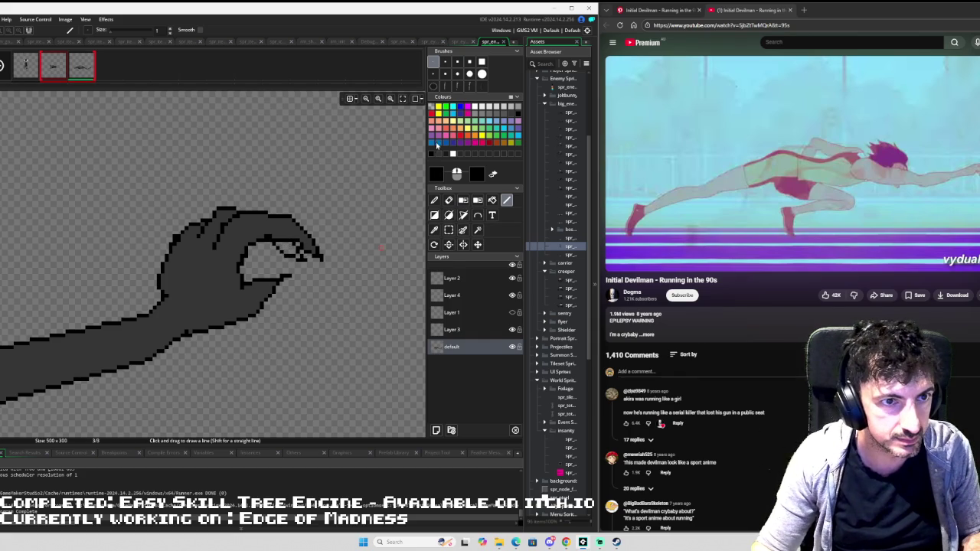
- Fill the thumb's interior with a dark grey
left_click(448, 157)
key("f")
left_click(295, 248)
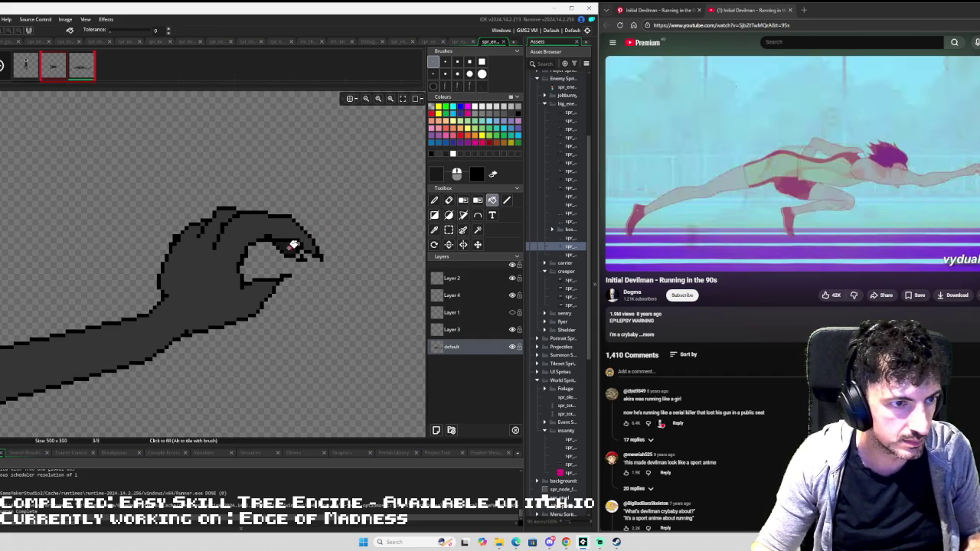
- Draw dark lines along the hand's top edge, diagonally across the hand, and under the arm
scroll(352, 241, "down", 3)
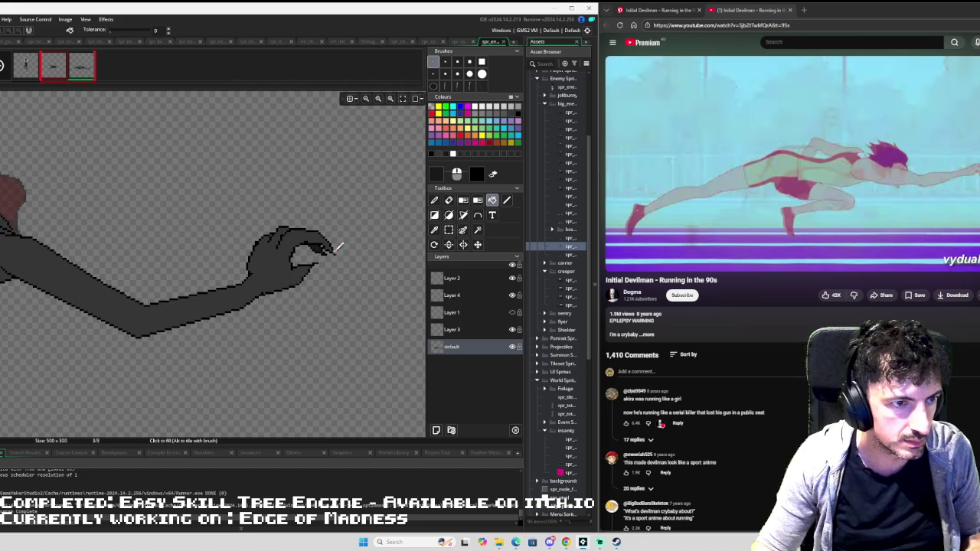
scroll(328, 252, "up", 2)
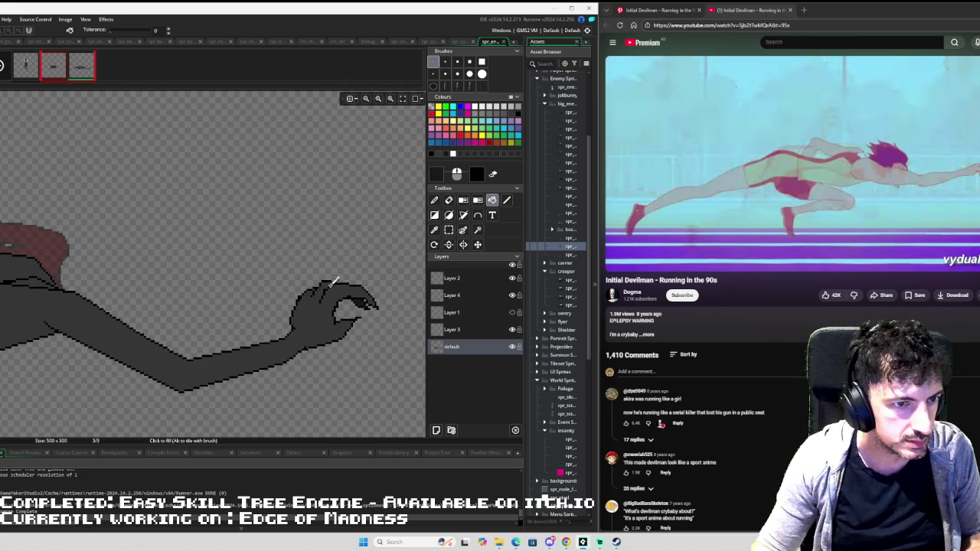
scroll(267, 283, "up", 2)
left_click_drag(348, 289, 230, 284)
key("l")
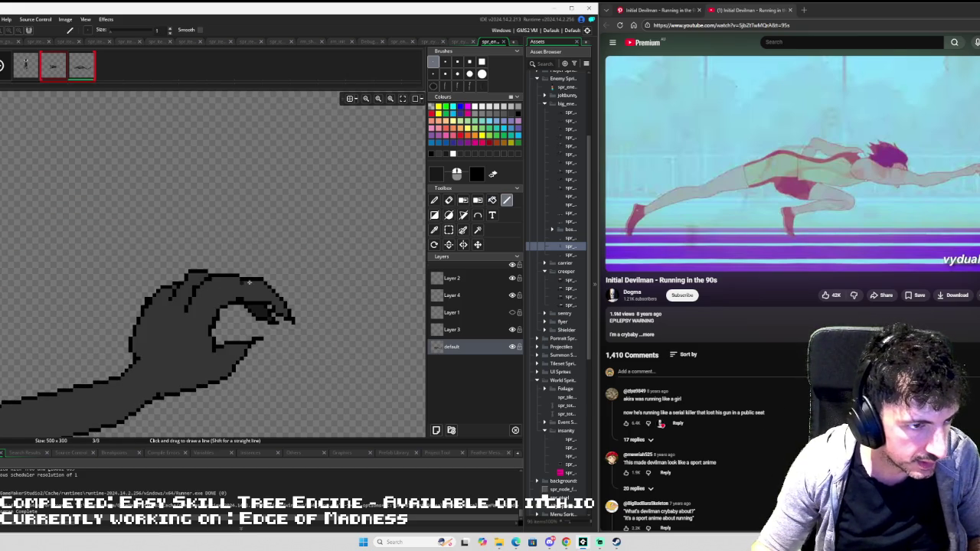
mouse_move(257, 281)
left_mouse_down()
mouse_move(205, 303)
mouse_move(196, 330)
left_mouse_up()
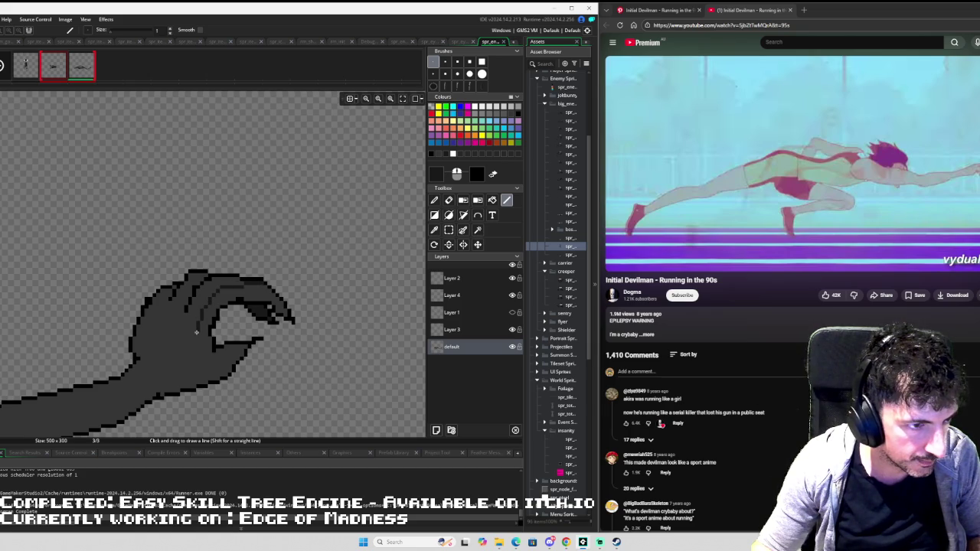
mouse_move(171, 345)
left_mouse_down()
mouse_move(141, 376)
mouse_move(329, 216)
mouse_move(351, 234)
left_mouse_up()
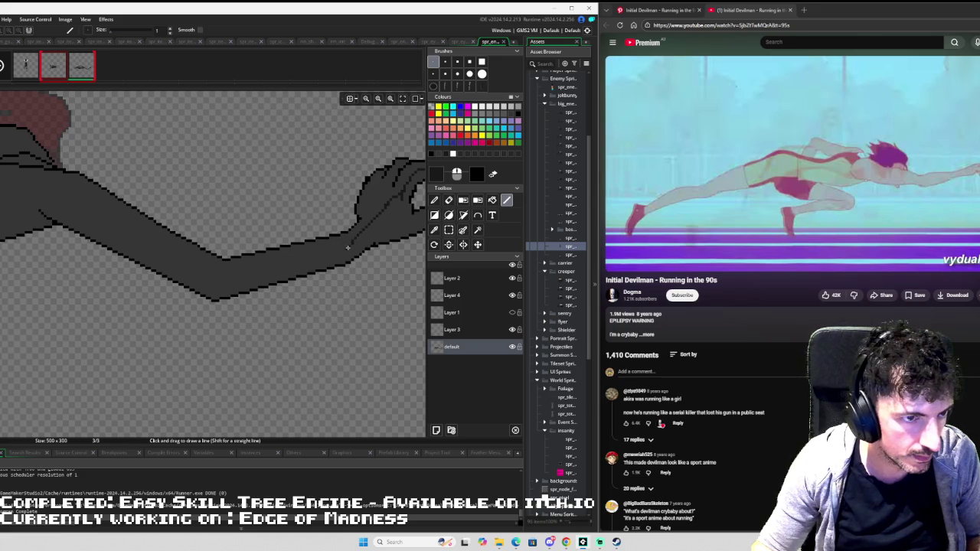
mouse_move(328, 249)
left_mouse_down()
mouse_move(218, 276)
mouse_move(64, 194)
left_mouse_up()
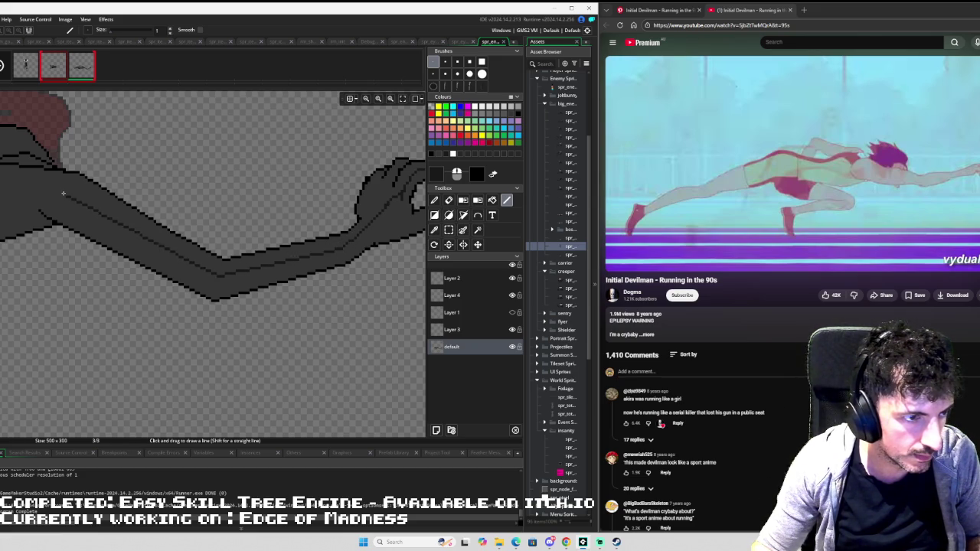
scroll(55, 189, "down", 5)
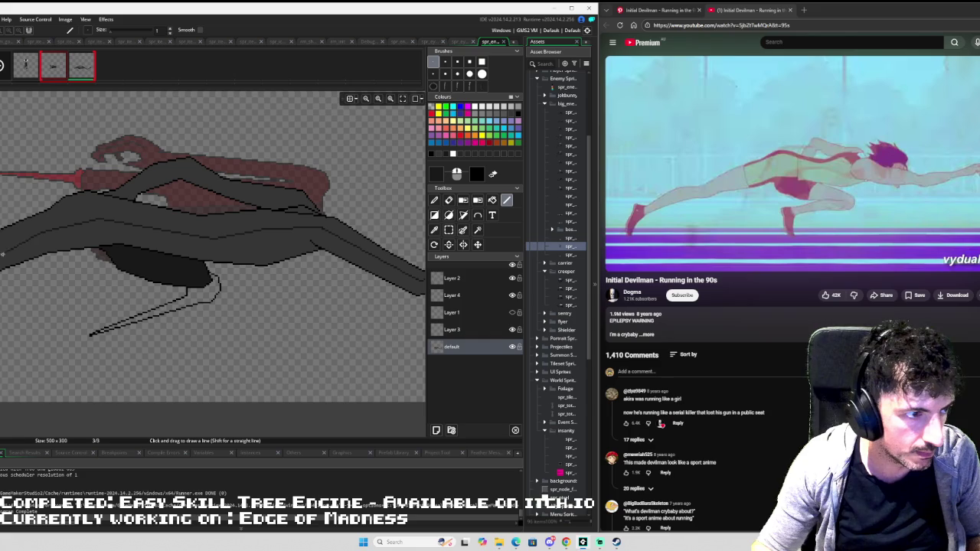
- Fill the wing band darker, draw a dividing line across the wing, and fill its left strip
key("f")
left_click(44, 237)
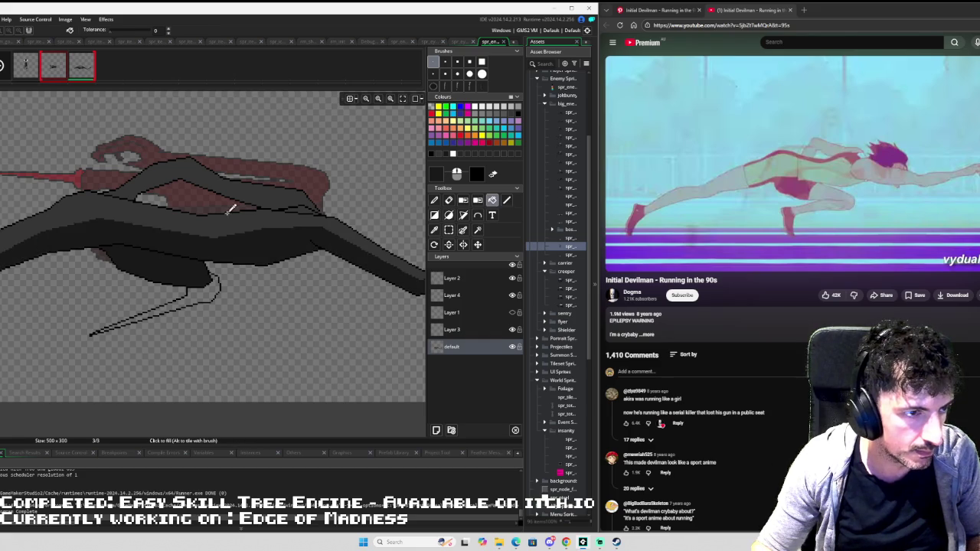
scroll(113, 236, "down", 2)
scroll(245, 215, "up", 3)
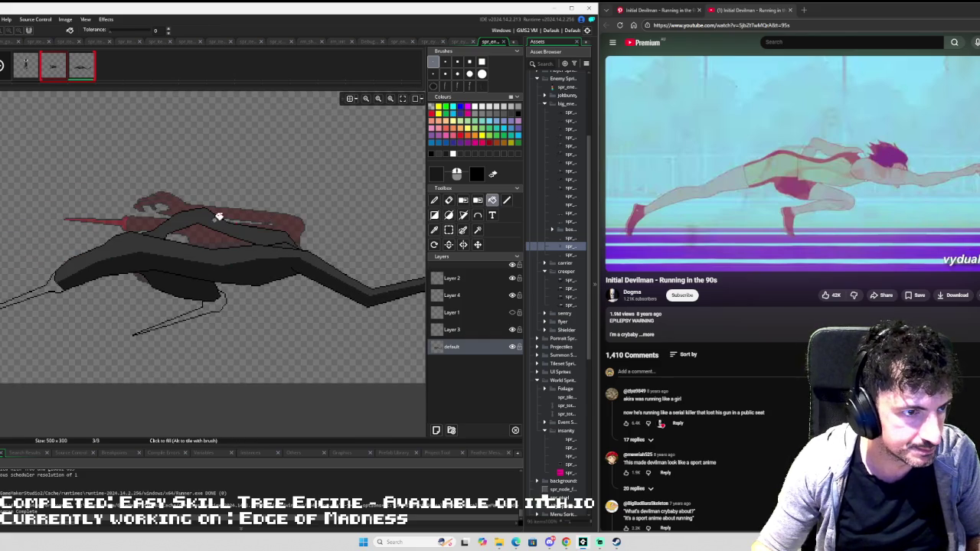
scroll(219, 212, "up", 3)
scroll(201, 204, "right", 2)
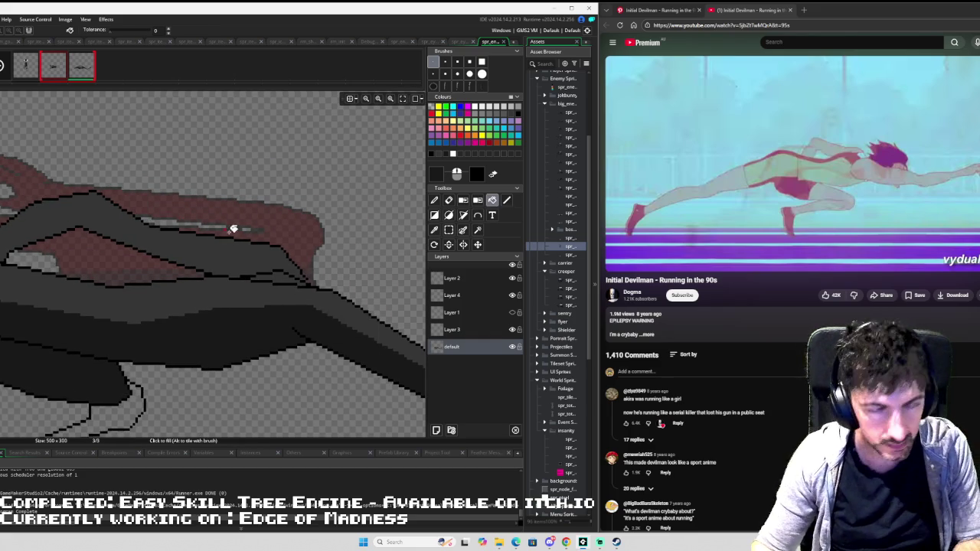
key("l")
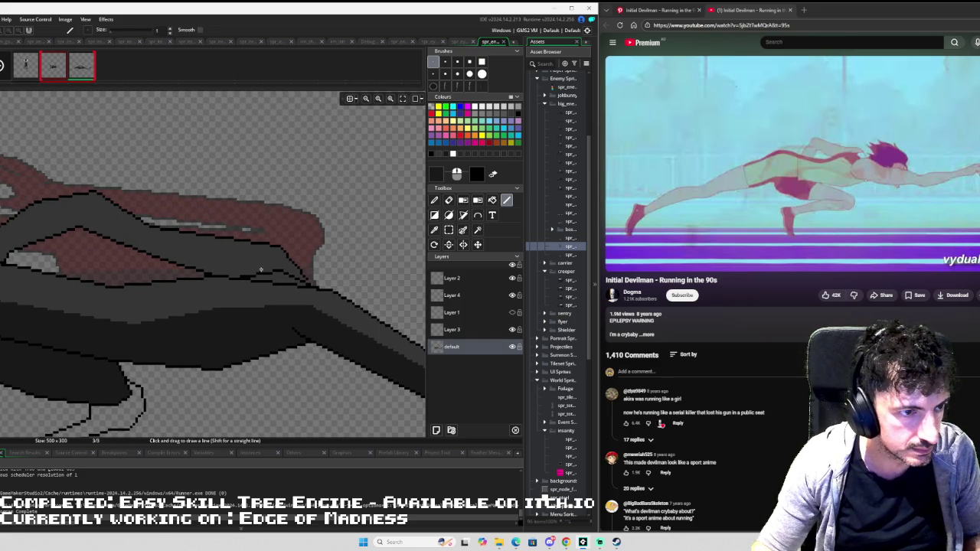
mouse_move(267, 270)
left_mouse_down()
mouse_move(196, 261)
mouse_move(85, 215)
mouse_move(1, 243)
left_mouse_up()
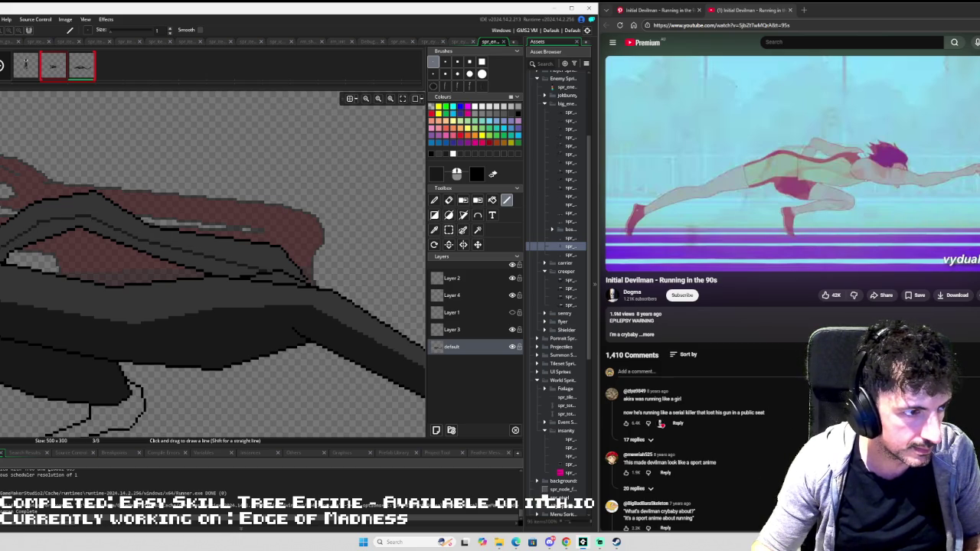
key("f")
left_click(30, 234)
- Sample the blades' light grey from frame 2 and fill the lower blade with it on frame 3
scroll(131, 230, "down", 3)
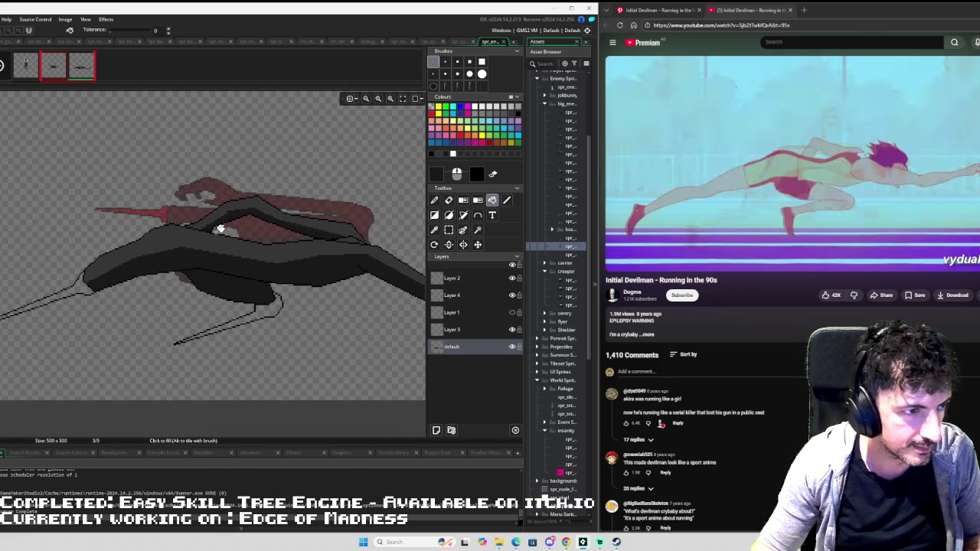
key("comma")
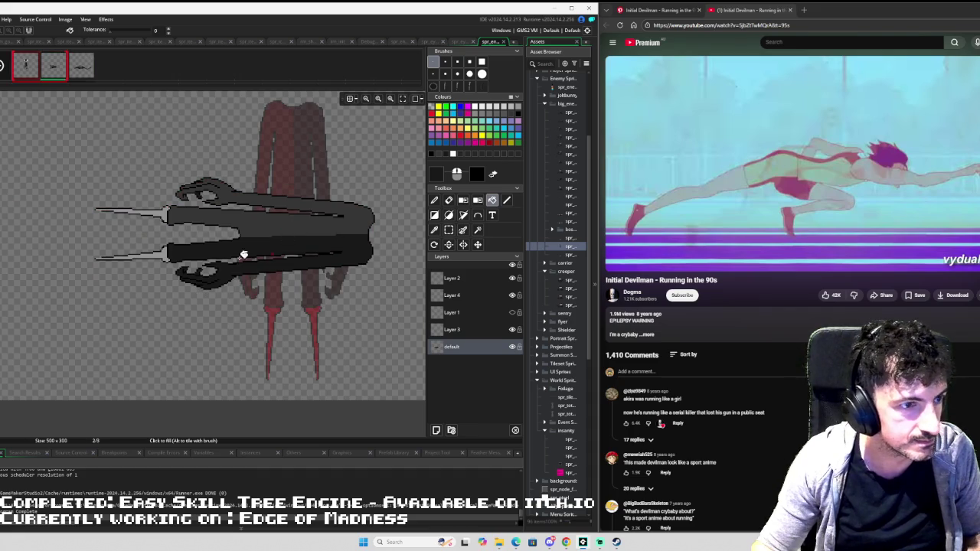
key("i")
left_click(158, 251)
key("period")
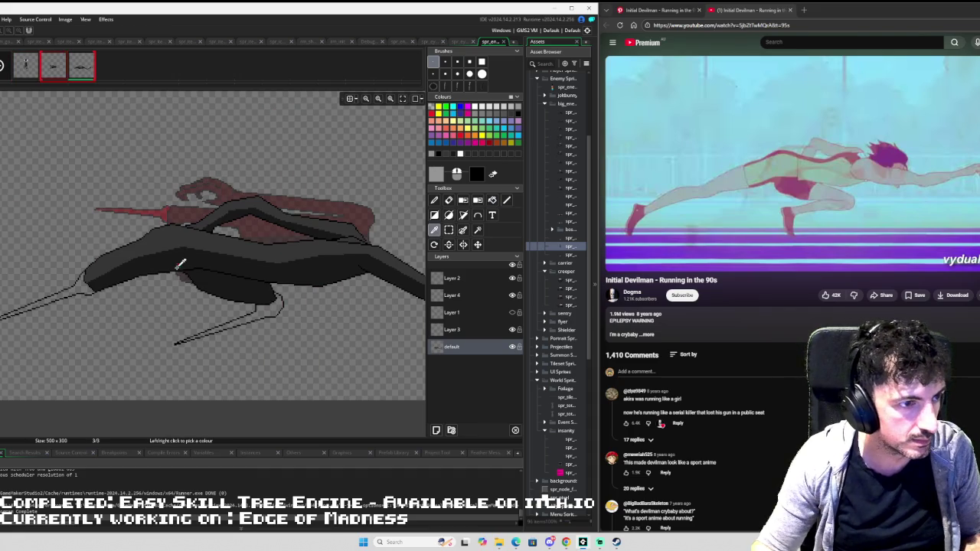
key("f")
left_click(81, 282)
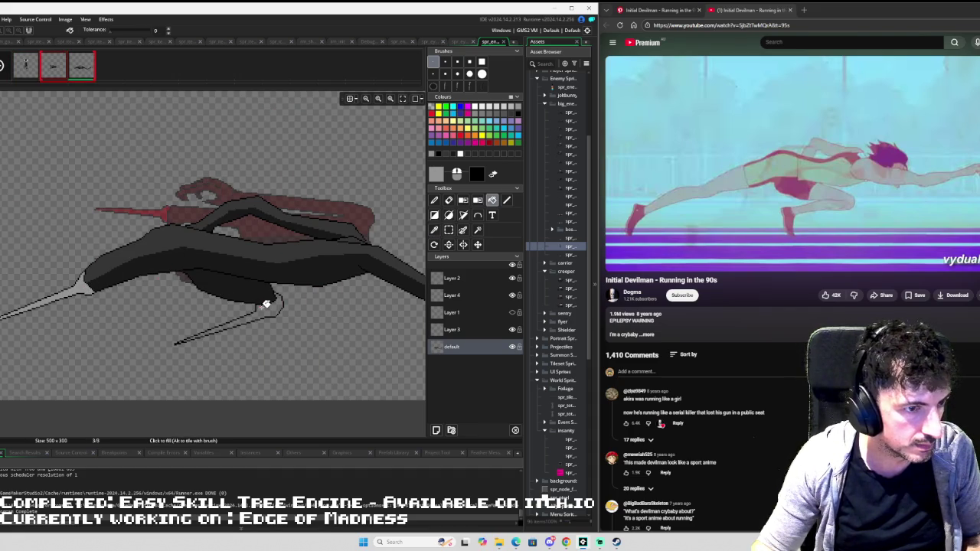
left_click(265, 307)
left_click(477, 113)
scroll(260, 177, "up", 4)
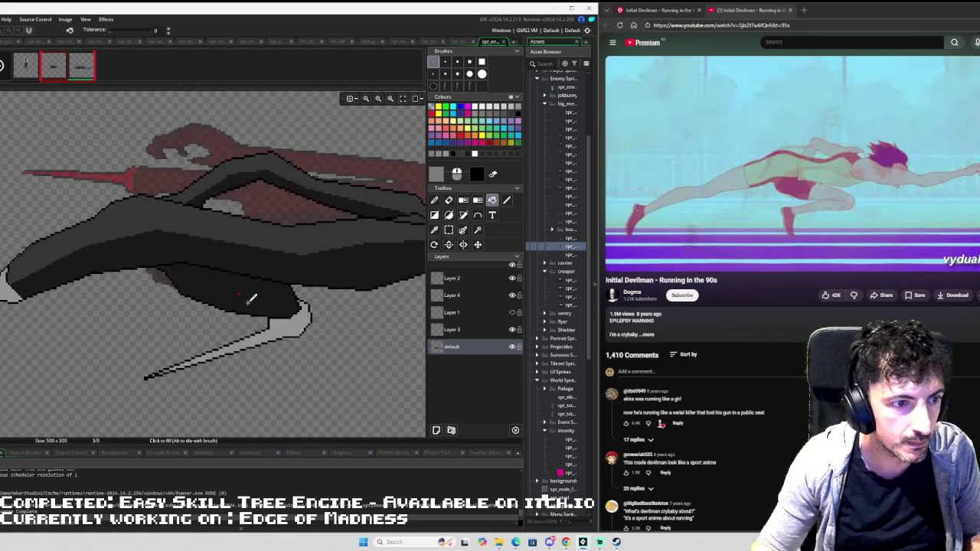
key("l")
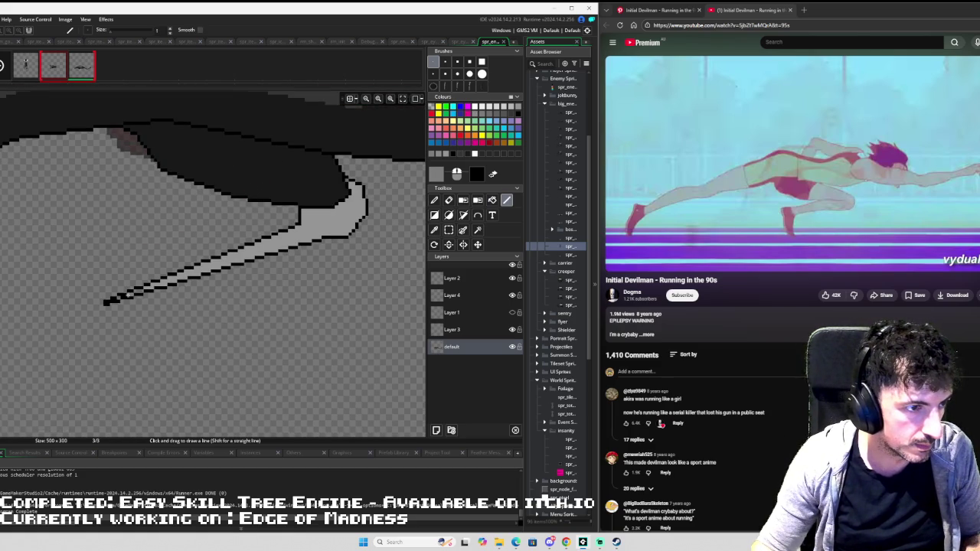
- Draw a darker grey line along the blade and fill its light area near the hilt
key("d")
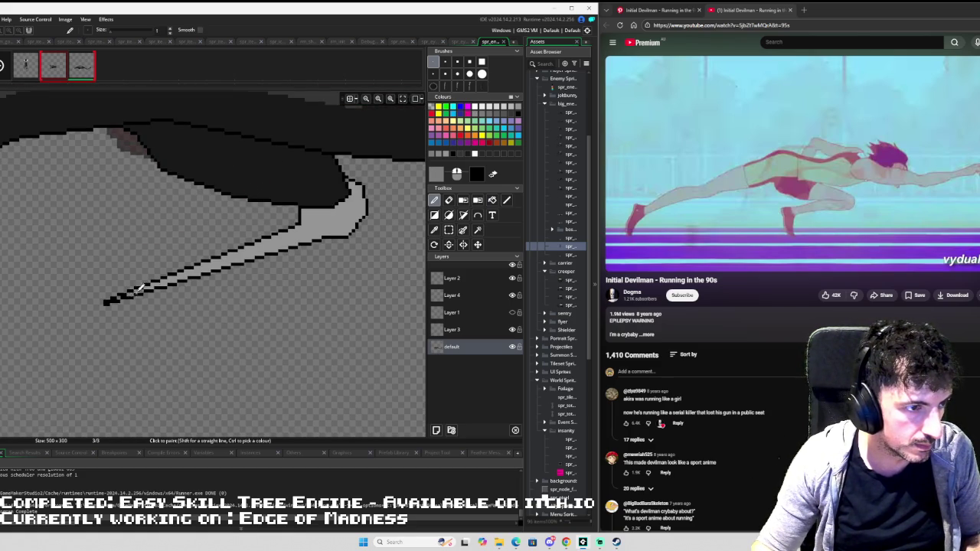
scroll(140, 288, "up", 3)
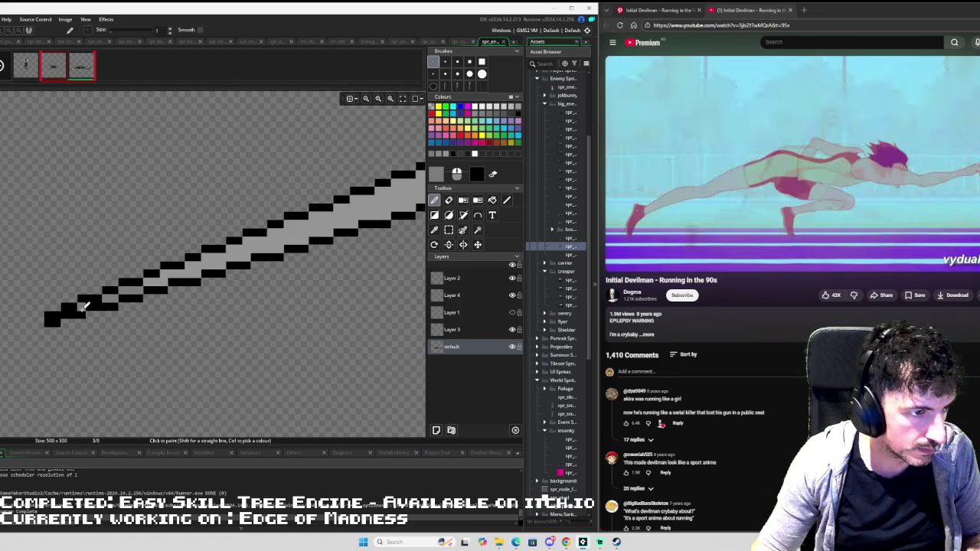
scroll(85, 306, "down", 3)
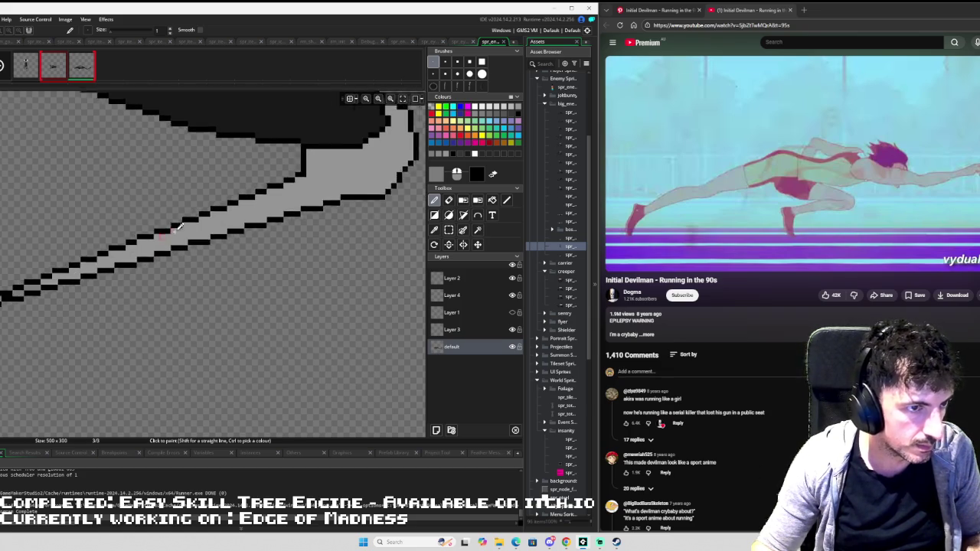
scroll(179, 227, "down", 1)
key("l")
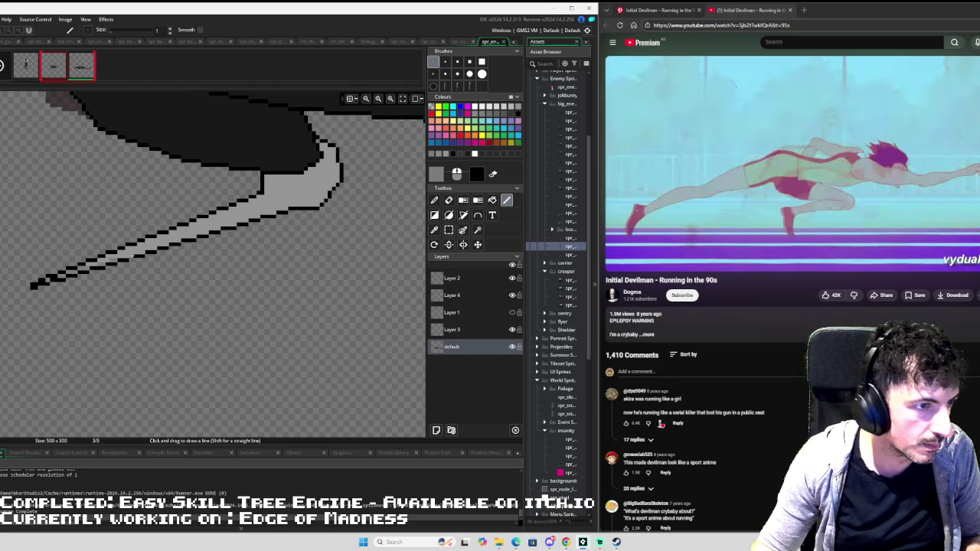
left_click_drag(149, 247, 319, 187)
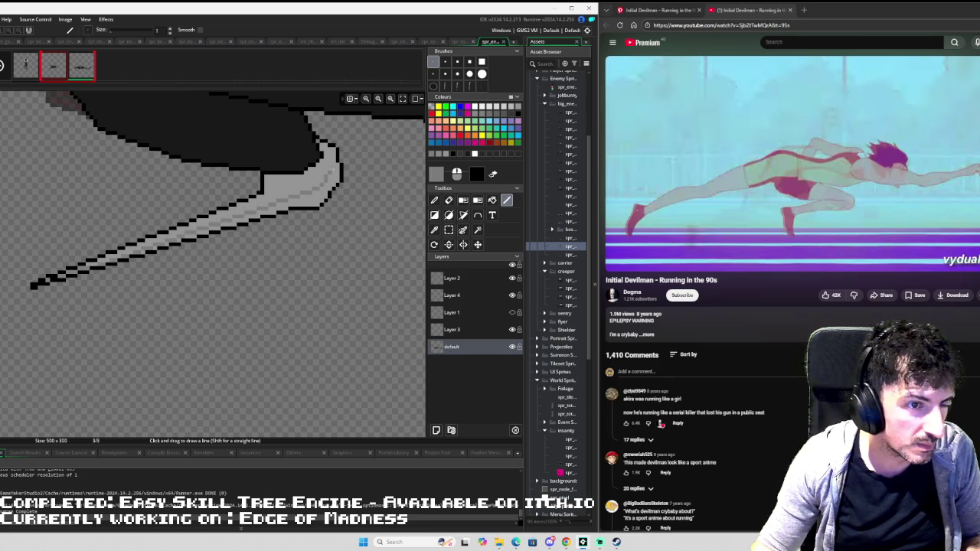
key("f")
left_click(336, 170)
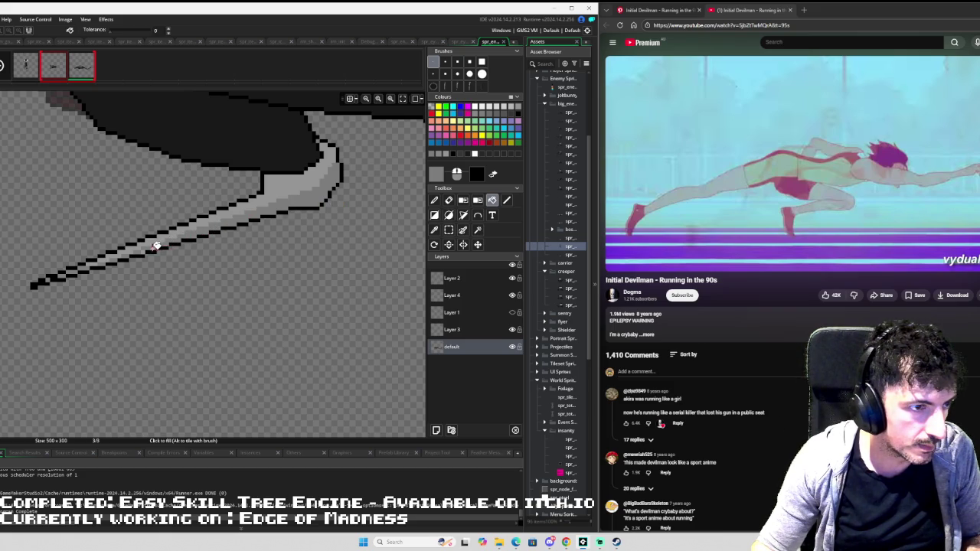
- Extend the dark line along the blade's light stripe and fill more of it darker grey
scroll(145, 249, "down", 5)
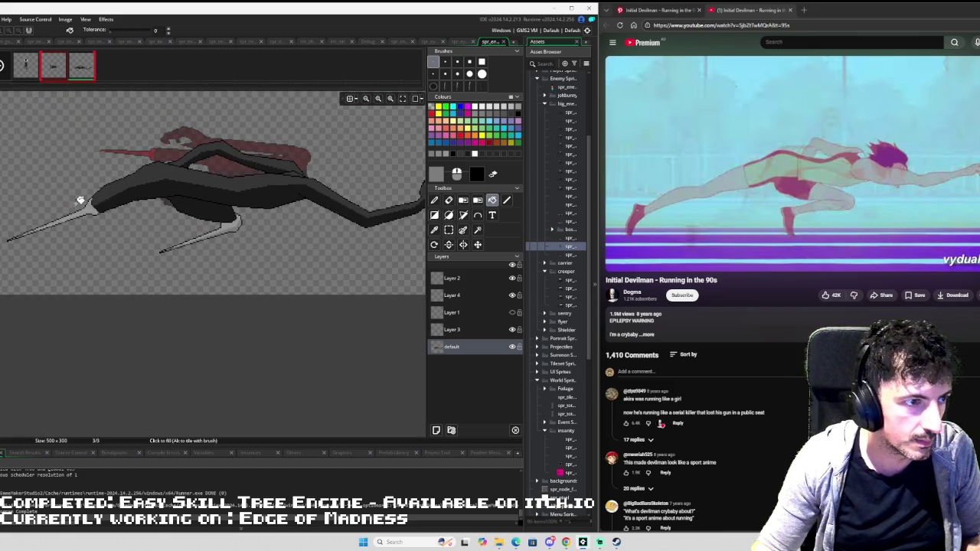
scroll(239, 227, "up", 4)
key("l")
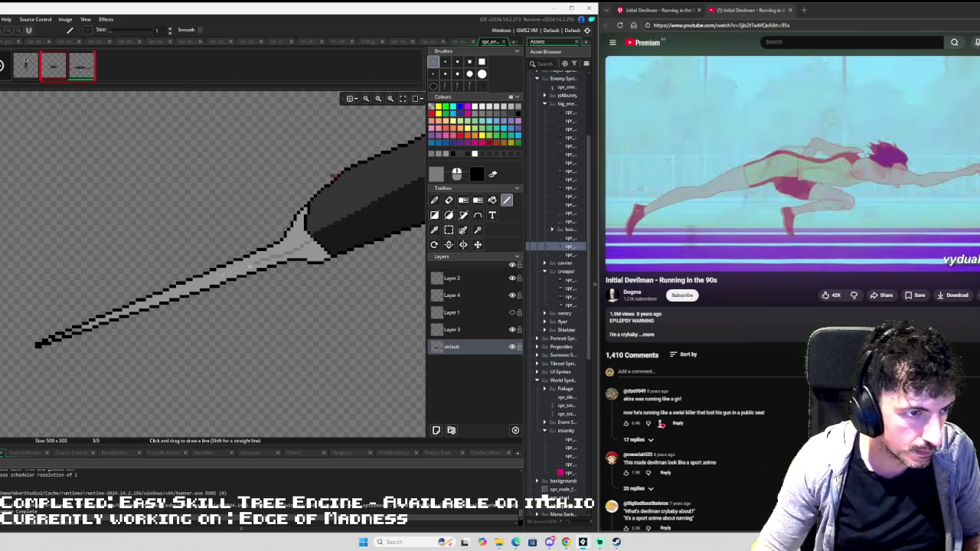
left_click_drag(167, 299, 132, 308)
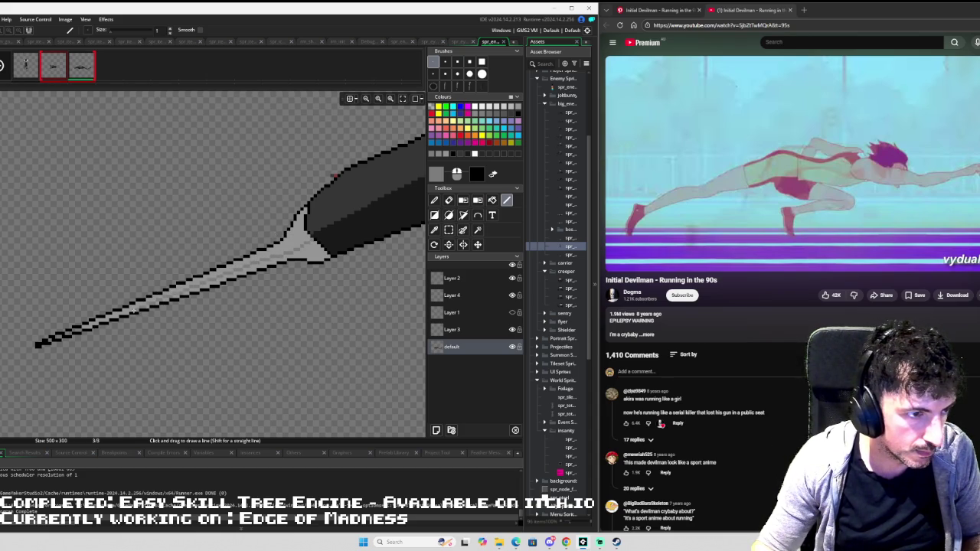
key("f")
left_click(309, 253)
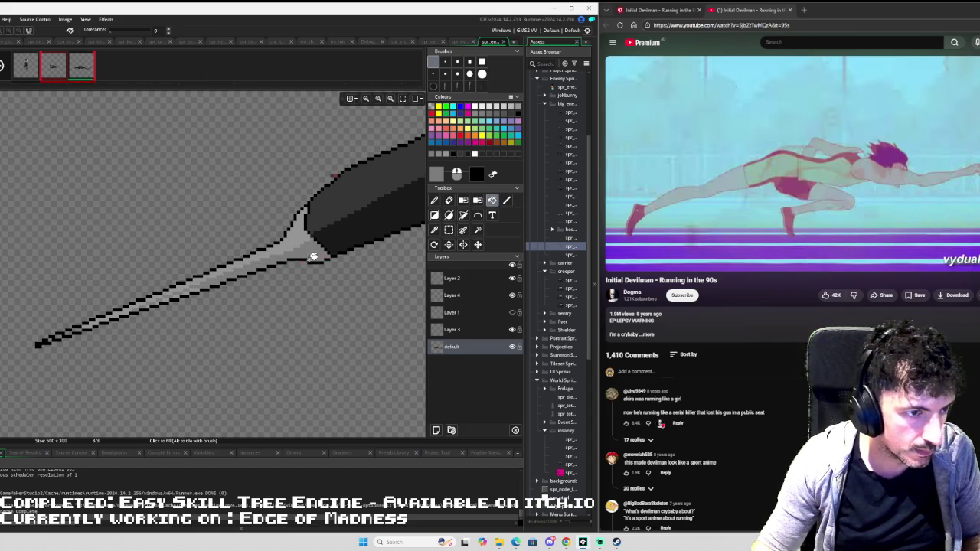
key("d")
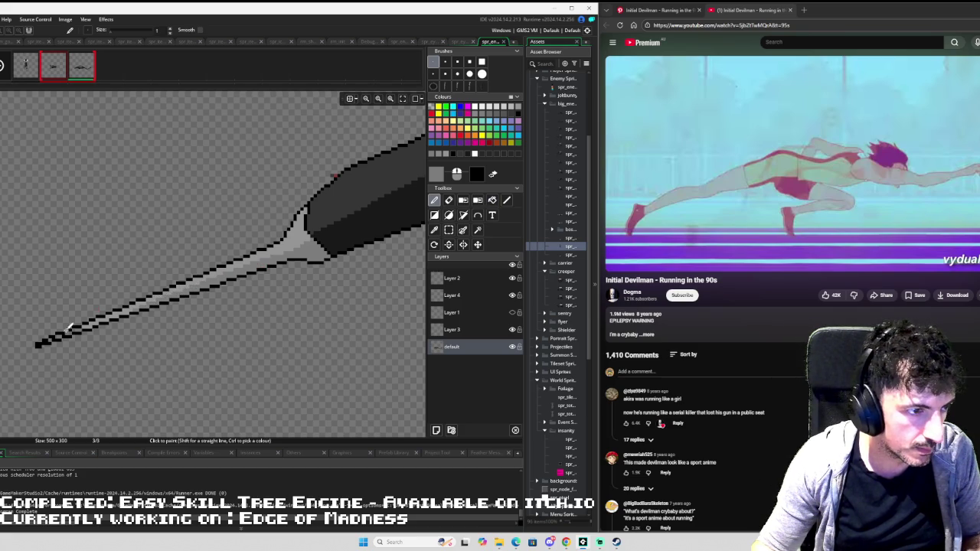
key("f")
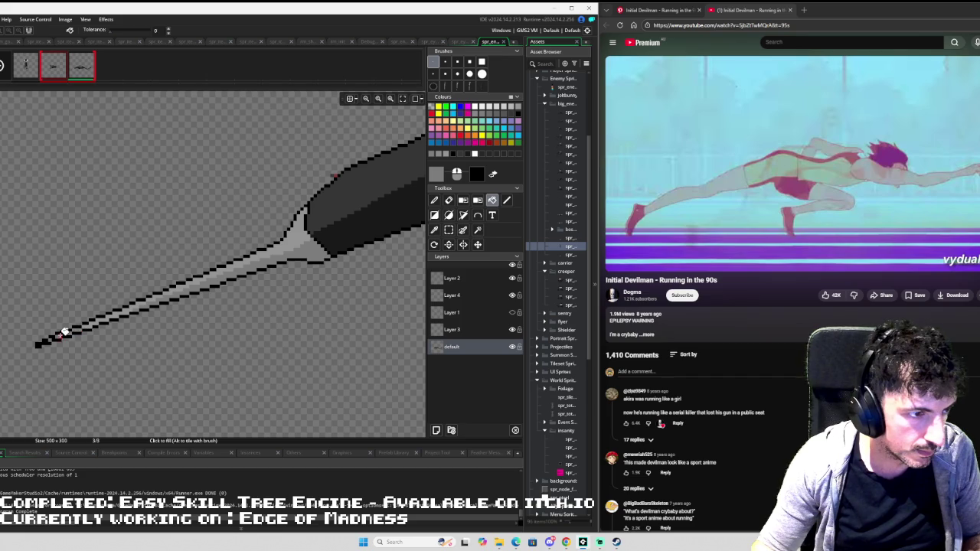
scroll(54, 338, "down", 5)
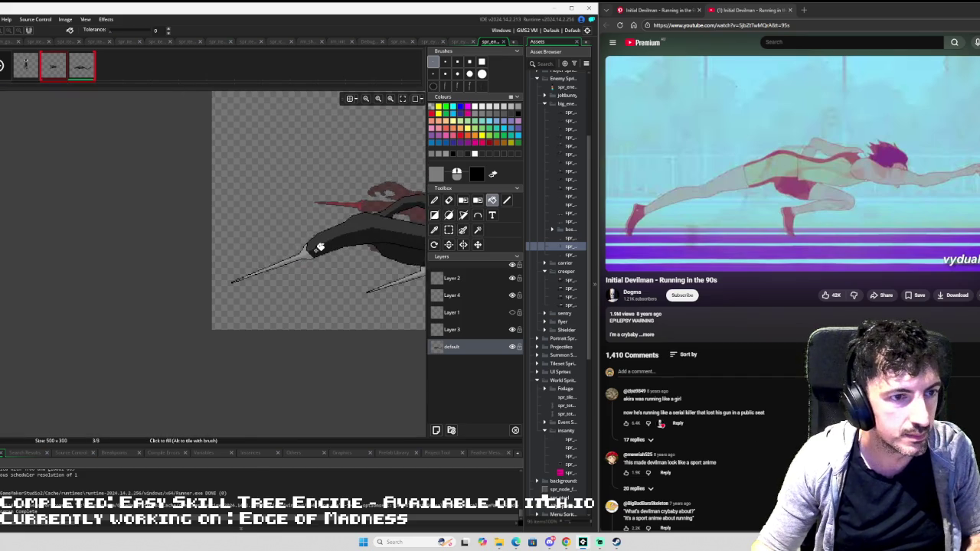
- Zoom in on the creature's arm and clawed hand
left_click_drag(306, 228, 241, 230)
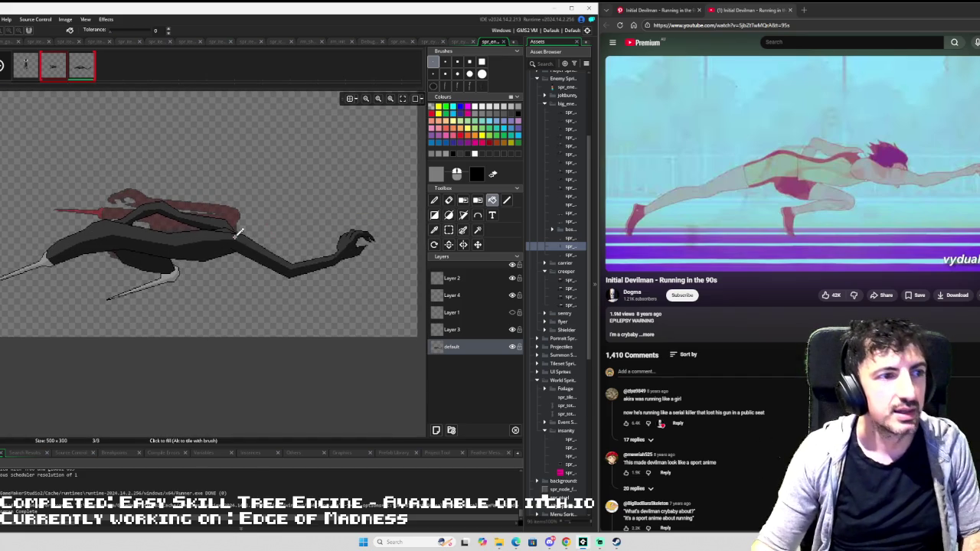
scroll(237, 233, "up", 1)
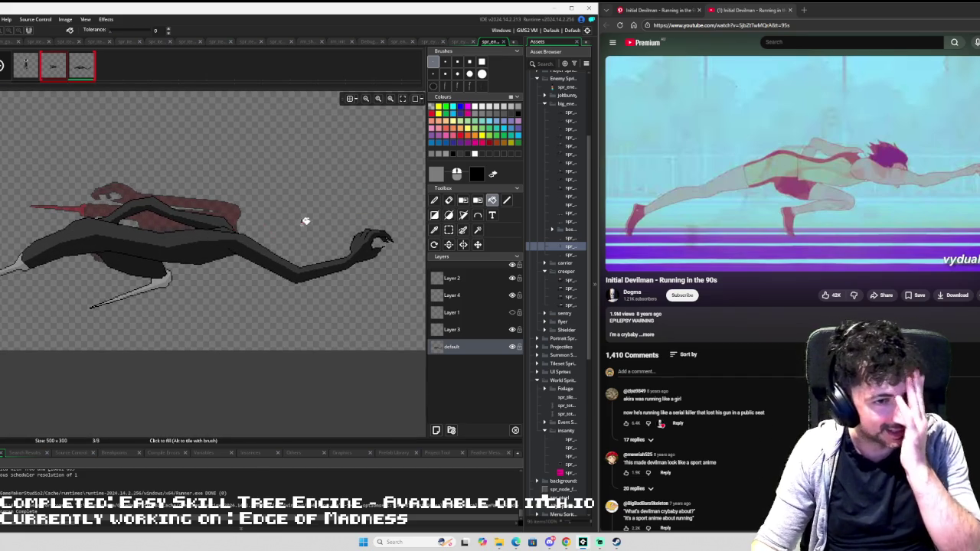
scroll(374, 222, "up", 3)
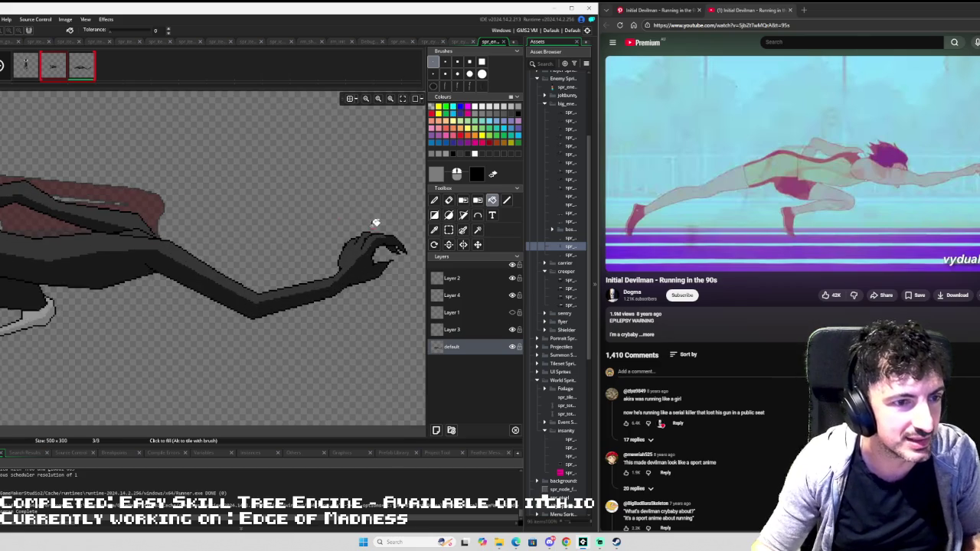
key("s")
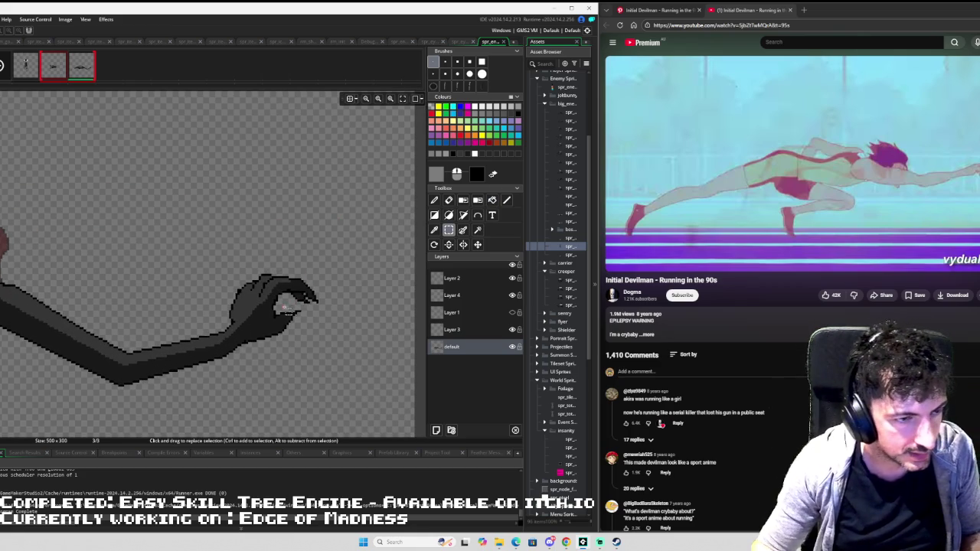
scroll(286, 309, "up", 1)
key("e")
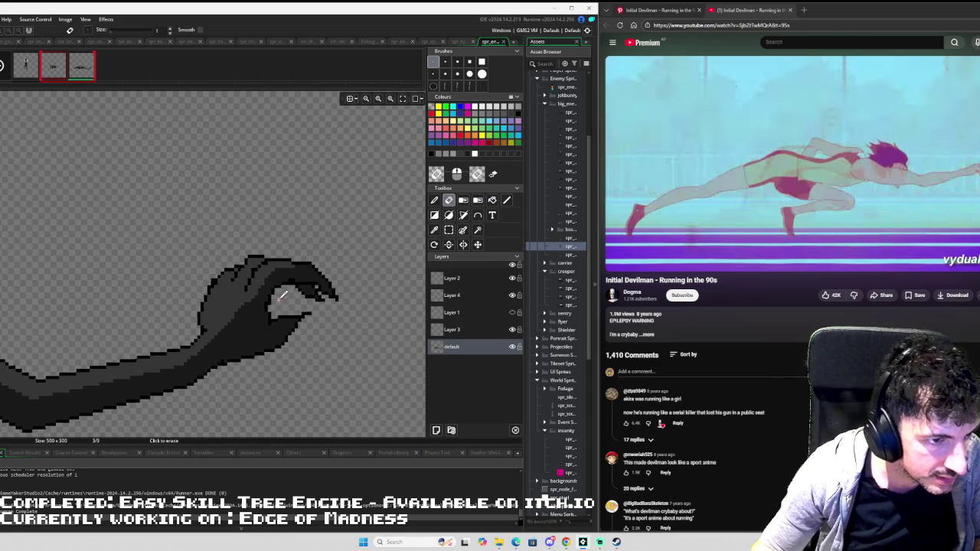
scroll(277, 294, "up", 1)
key("s")
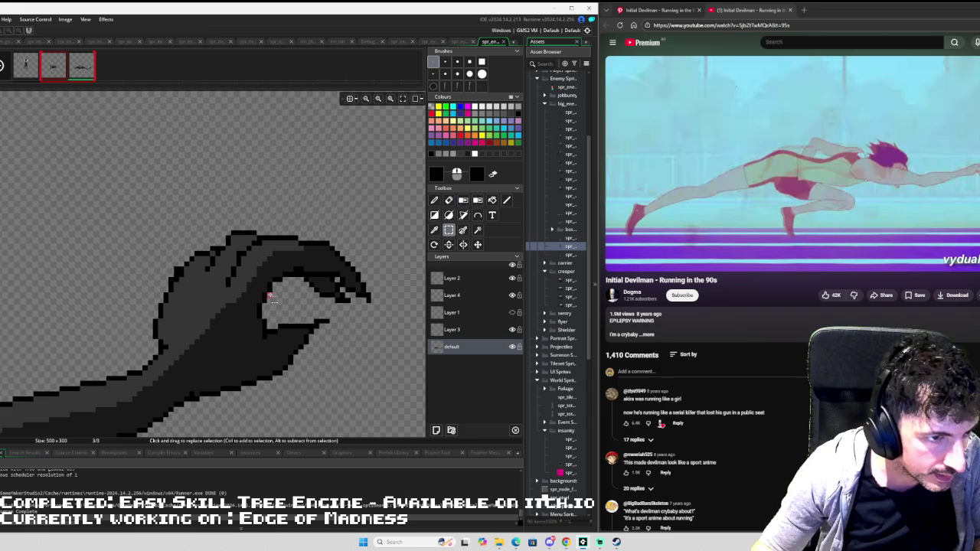
- Select a small area on the thumb and touch up its pixels with pencil and eraser
mouse_move(275, 310)
left_mouse_down()
mouse_move(255, 331)
mouse_move(258, 322)
left_mouse_up()
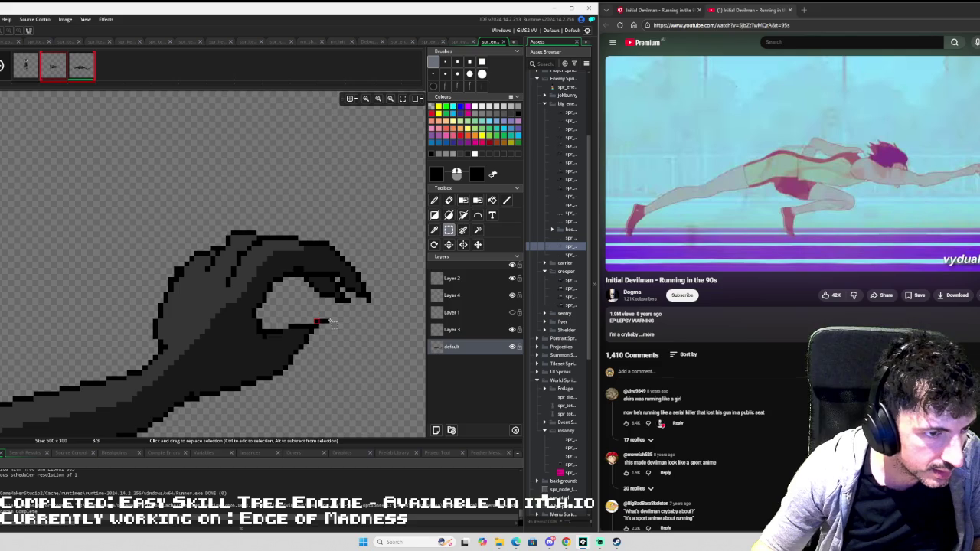
key("d")
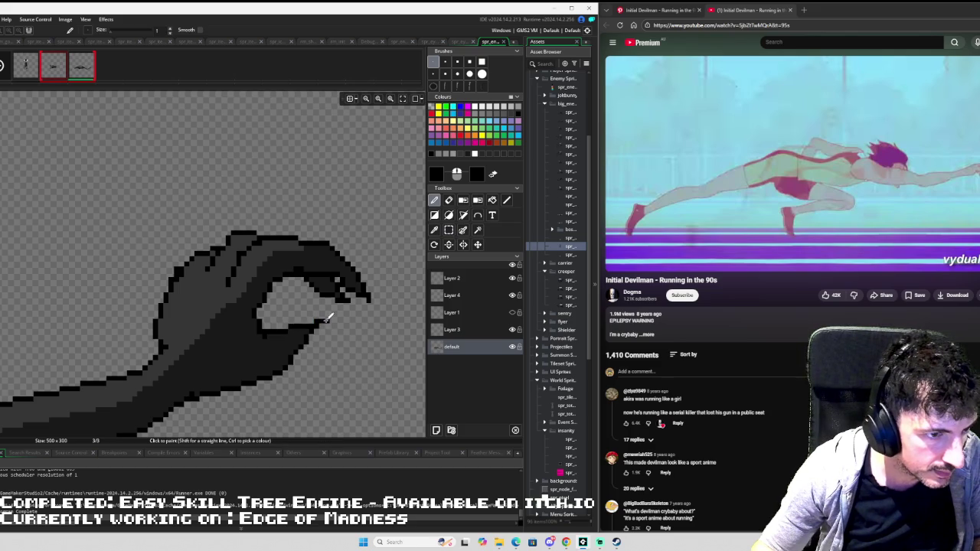
key("e")
scroll(328, 314, "down", 4)
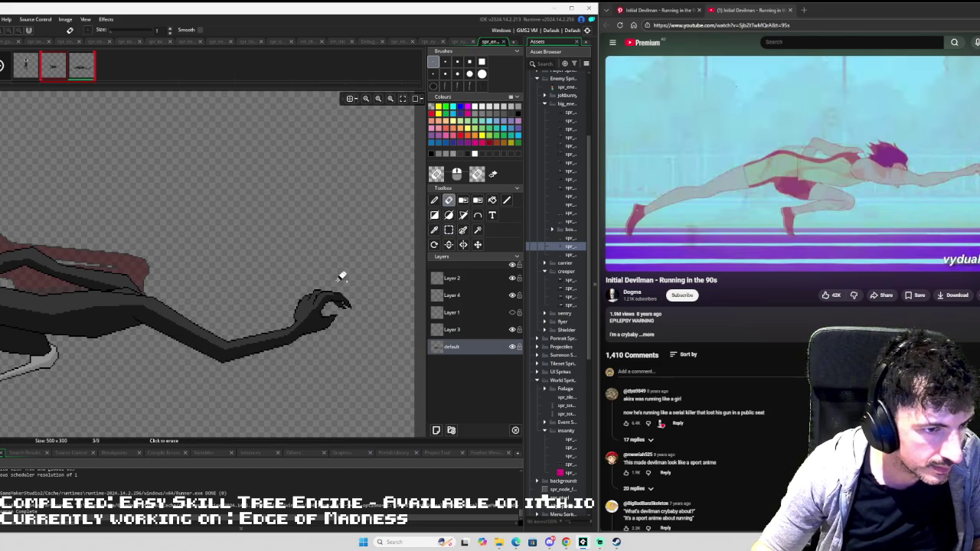
scroll(268, 264, "down", 2)
scroll(268, 265, "up", 1)
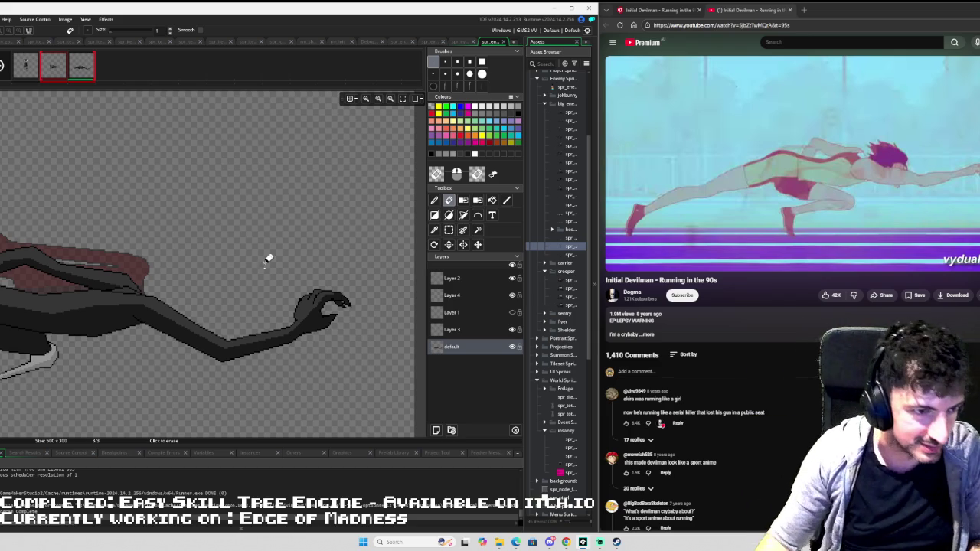
scroll(276, 261, "left", 3)
scroll(342, 310, "down", 2)
scroll(183, 291, "up", 4)
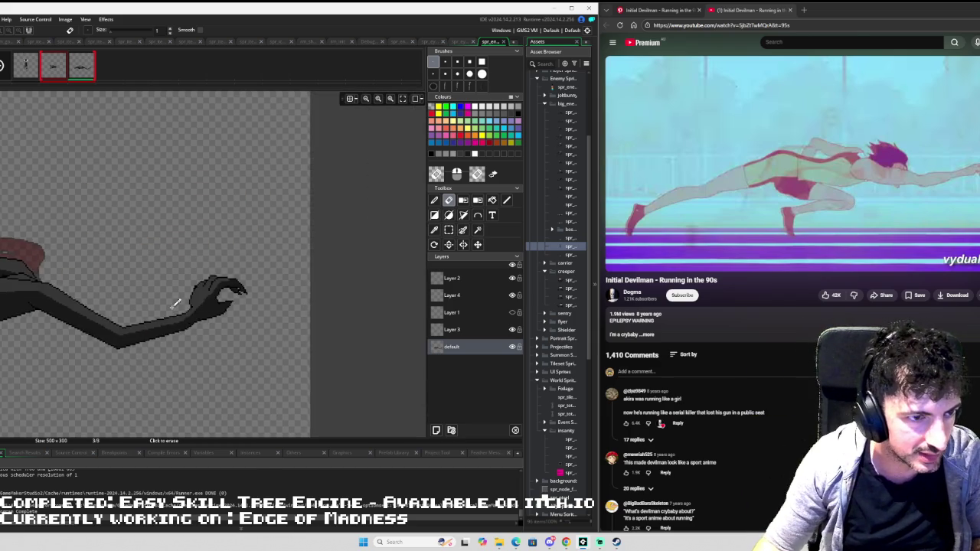
- Draw a dark line inside the hand's curl, erase stray lower-edge pixels, and fill the gap black
key("l")
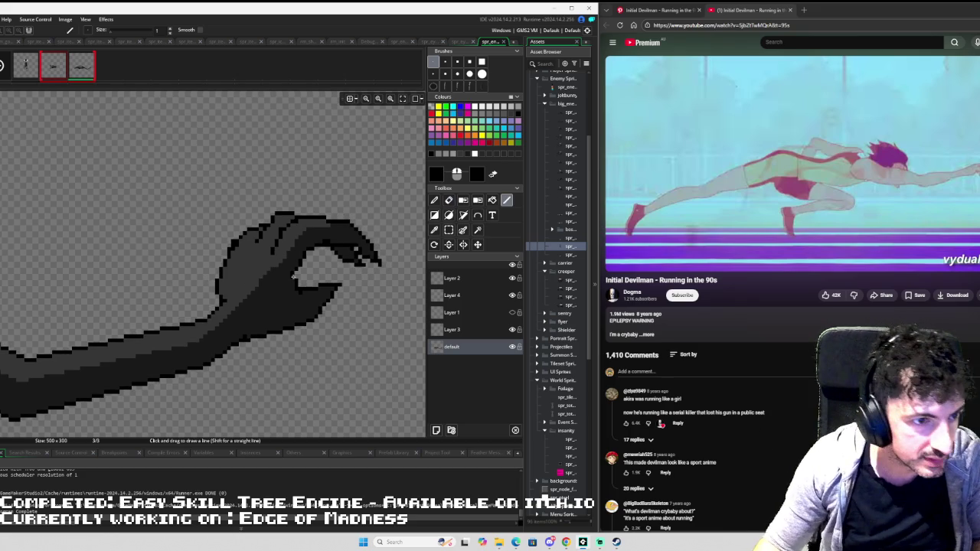
mouse_move(293, 279)
left_mouse_down()
mouse_move(287, 313)
mouse_move(262, 335)
left_mouse_up()
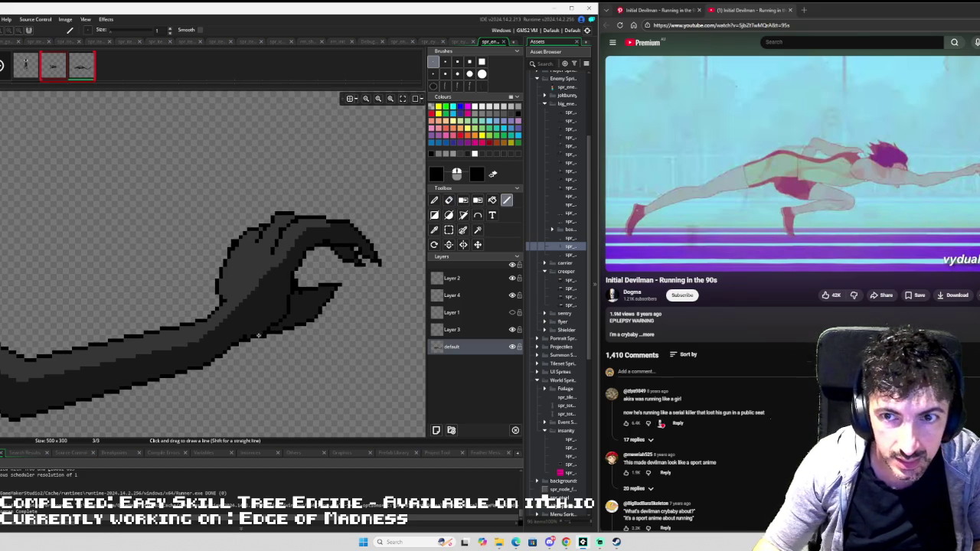
key("e")
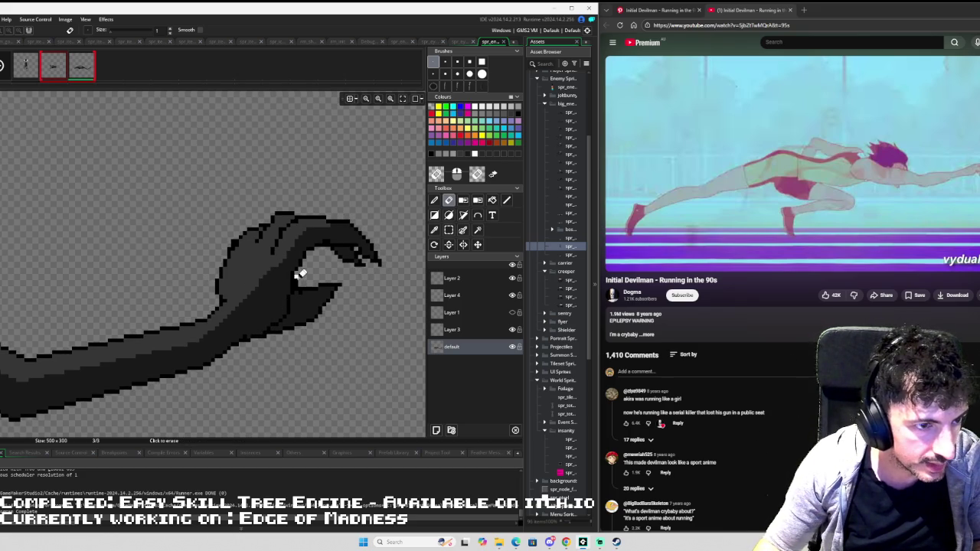
mouse_move(304, 321)
left_mouse_down()
mouse_move(278, 326)
mouse_move(337, 298)
left_mouse_up()
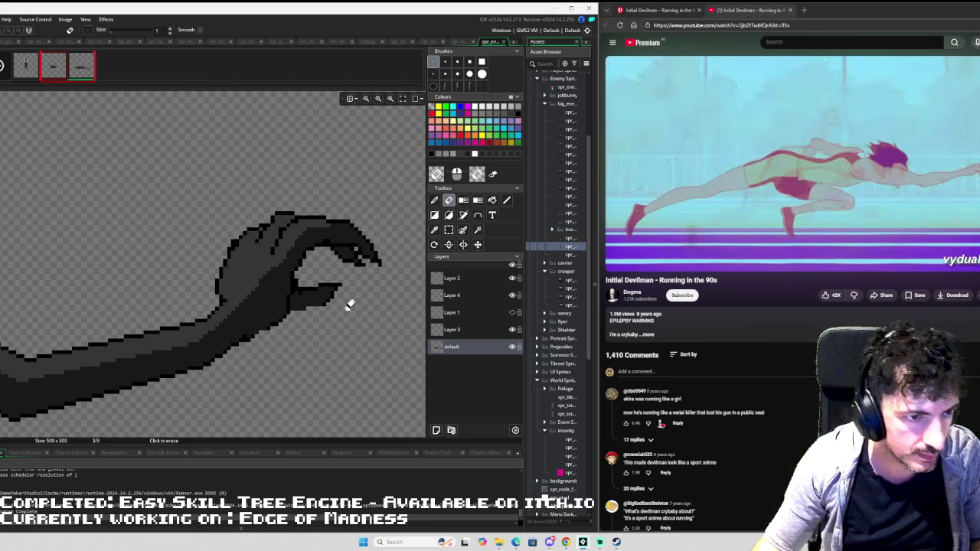
key("i")
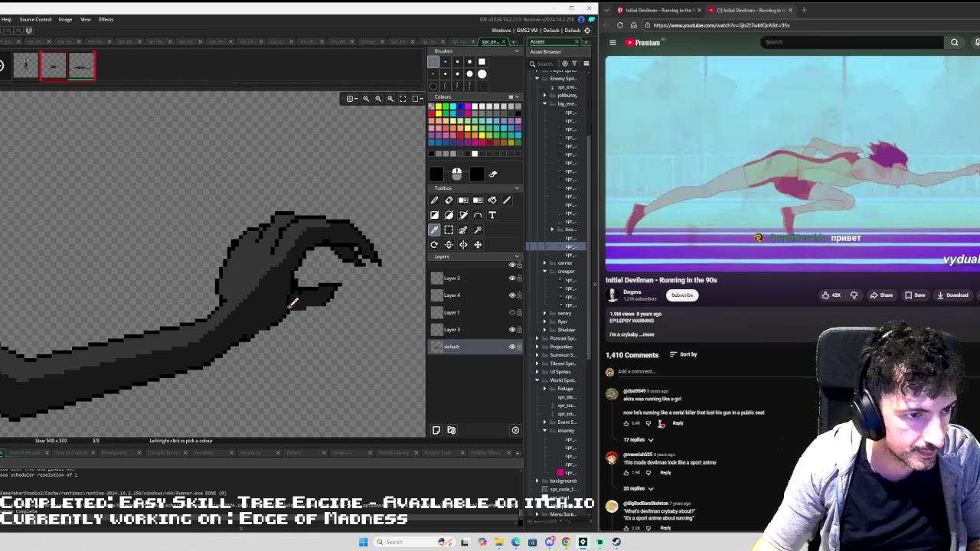
key("d")
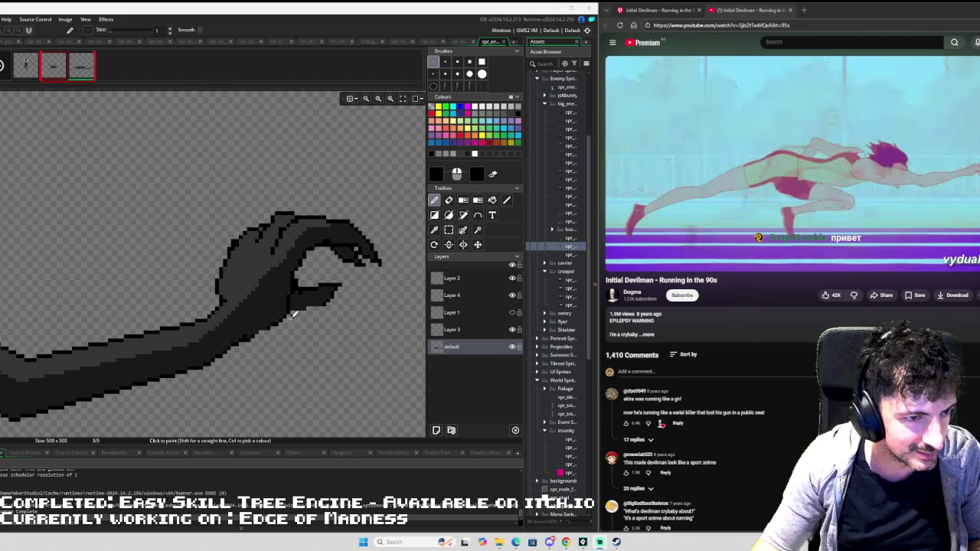
left_click_drag(297, 308, 317, 305)
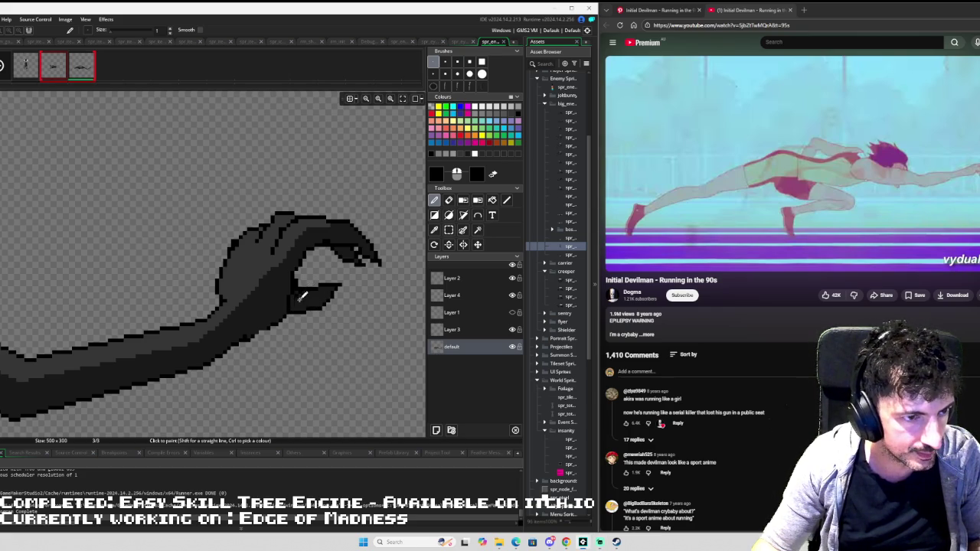
- Raise the hand's lower claw slightly and bring the whole arm back into view
key("s")
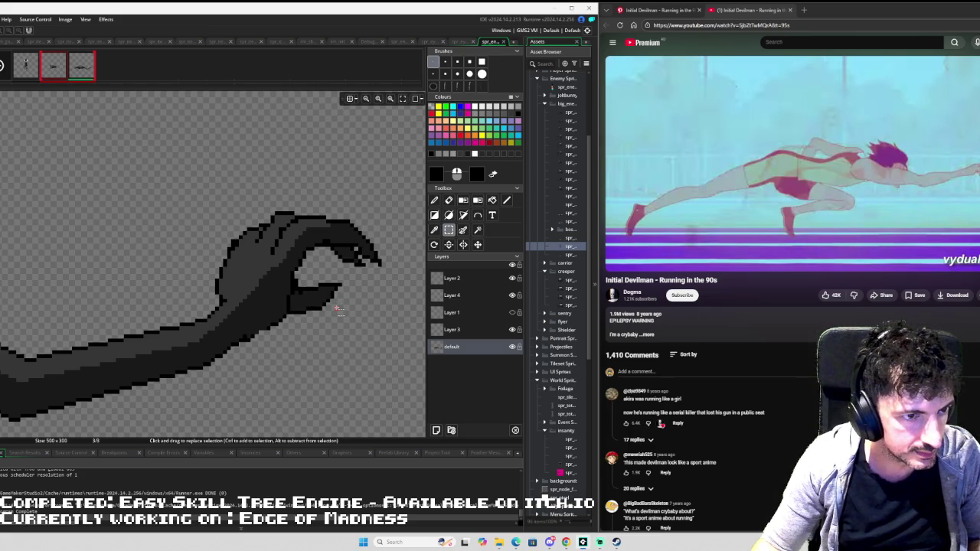
scroll(325, 309, "up", 2)
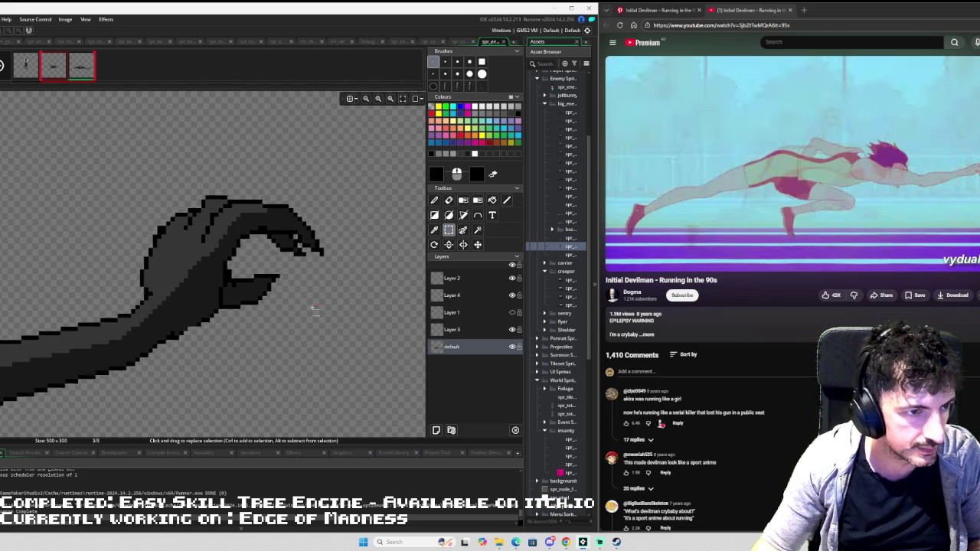
mouse_move(282, 268)
left_mouse_down()
mouse_move(225, 307)
mouse_move(223, 322)
mouse_move(237, 301)
mouse_move(228, 296)
left_mouse_up()
left_click(231, 308)
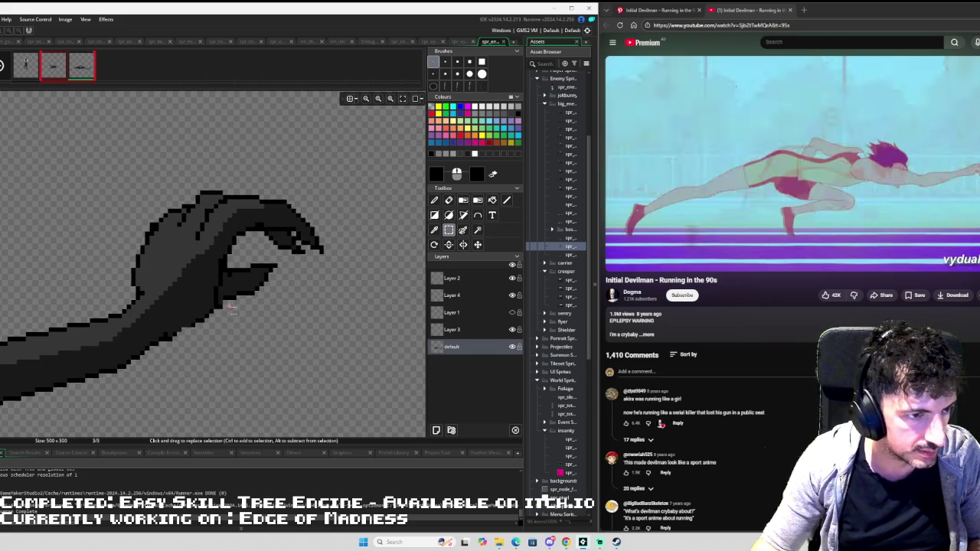
key("d")
key("e")
scroll(236, 315, "down", 3)
mouse_move(258, 324)
left_mouse_down()
mouse_move(350, 324)
mouse_move(366, 272)
left_mouse_up()
scroll(354, 326, "up", 1)
scroll(353, 325, "up", 1)
- Shift the lower claw a few pixels left and tidy stray pixels around the hand
key("s")
left_click_drag(349, 306, 342, 305)
left_click(358, 313)
scroll(360, 314, "down", 1)
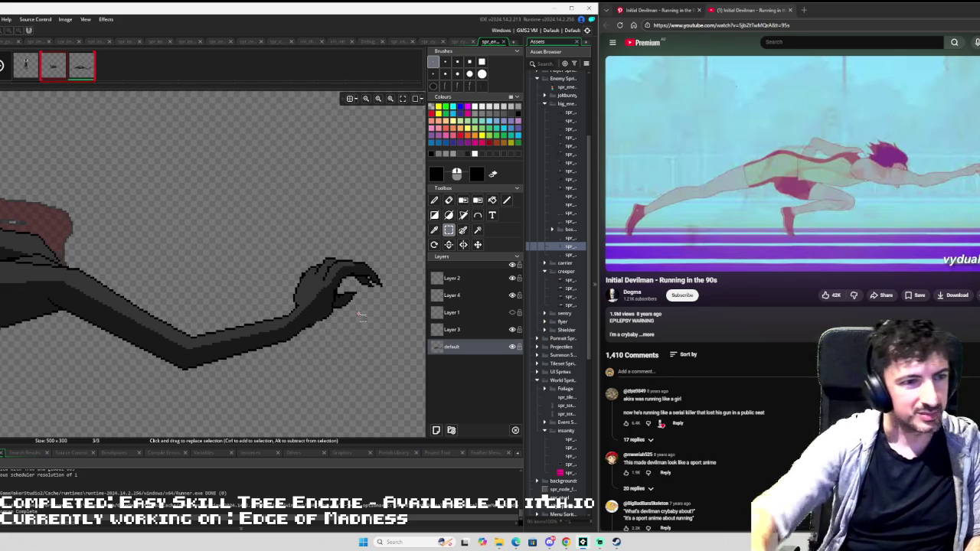
scroll(322, 299, "up", 2)
key("e")
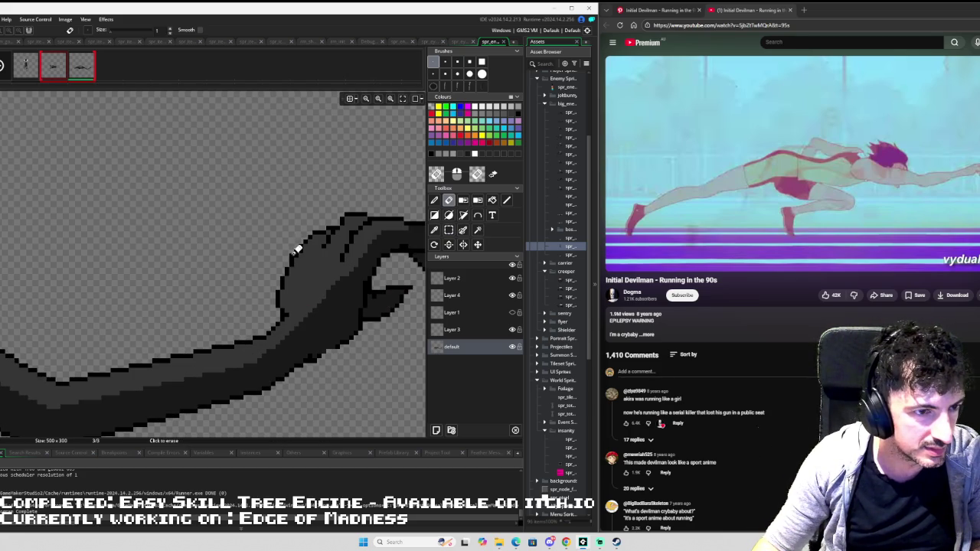
scroll(343, 271, "down", 1)
scroll(344, 271, "down", 3)
key("s")
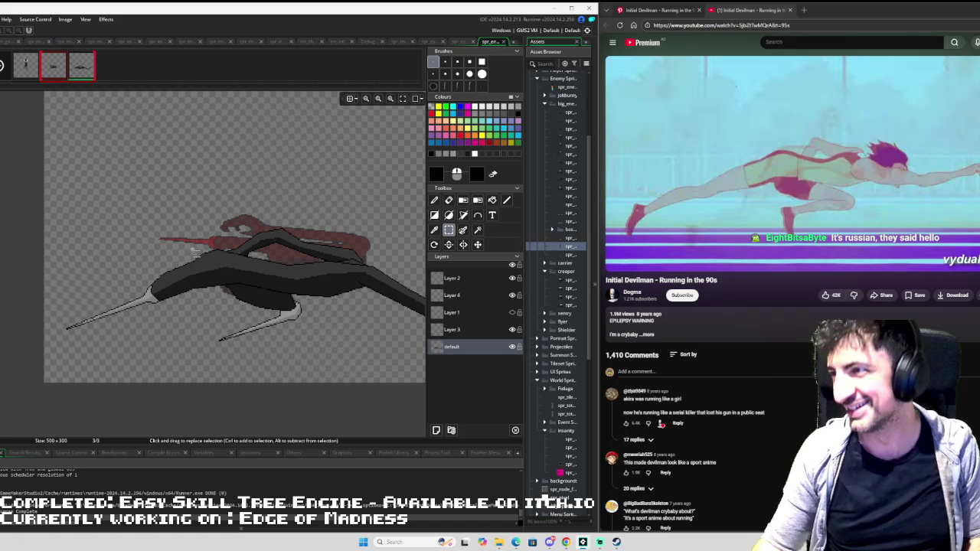
- Marquee the rear legs and spikes and nudge them a few pixels up and left
scroll(176, 306, "up", 2)
scroll(172, 325, "down", 3)
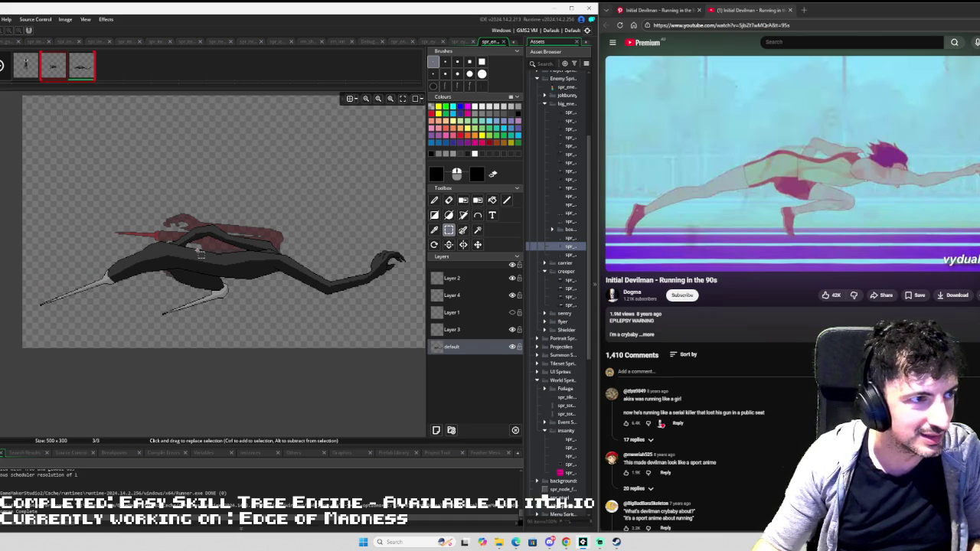
scroll(164, 272, "up", 3)
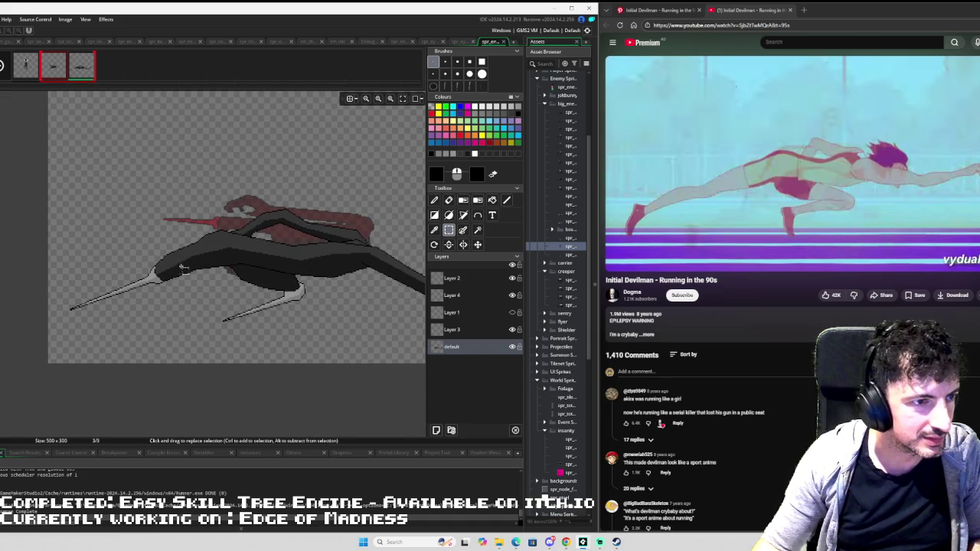
mouse_move(199, 236)
left_mouse_down()
mouse_move(119, 350)
mouse_move(56, 351)
left_mouse_up()
left_click_drag(128, 301, 127, 297)
left_click(130, 303)
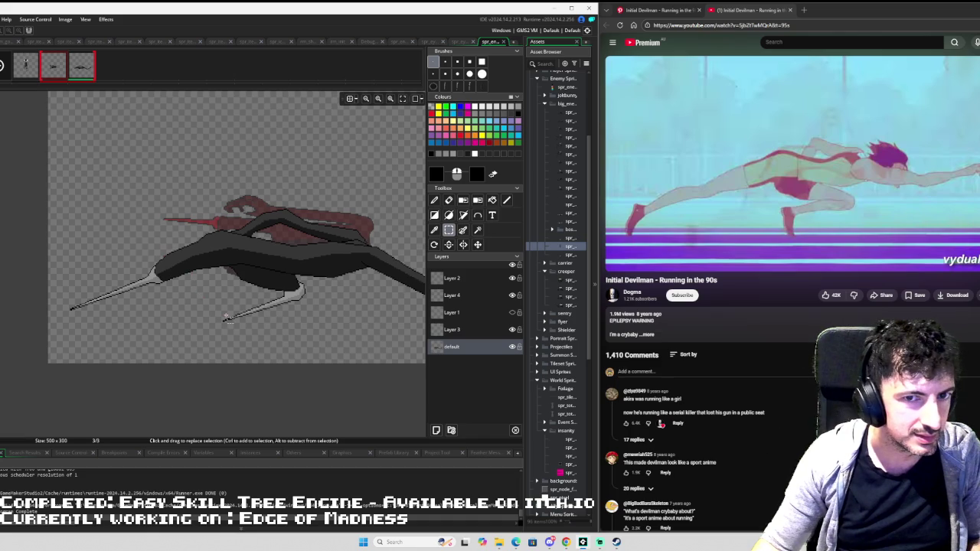
scroll(226, 319, "right", 3)
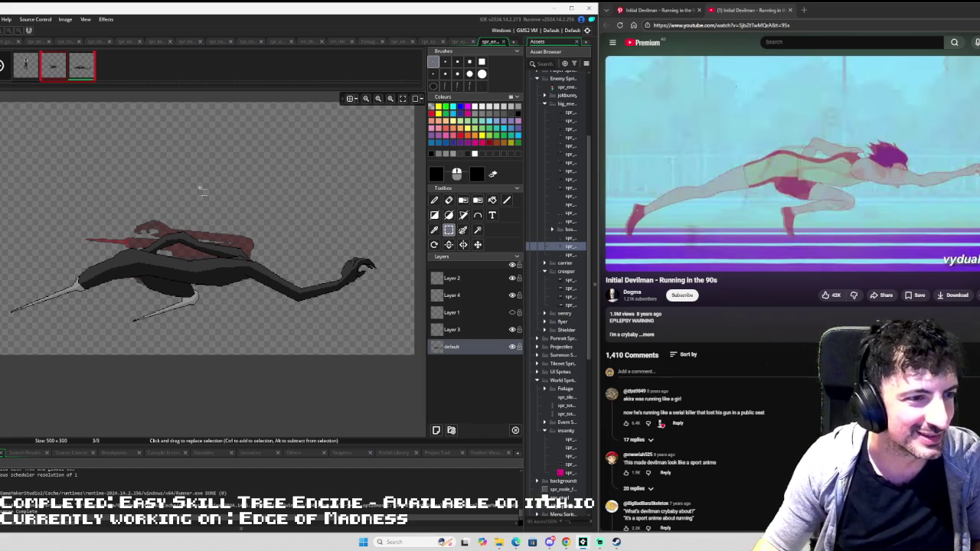
scroll(230, 278, "up", 2)
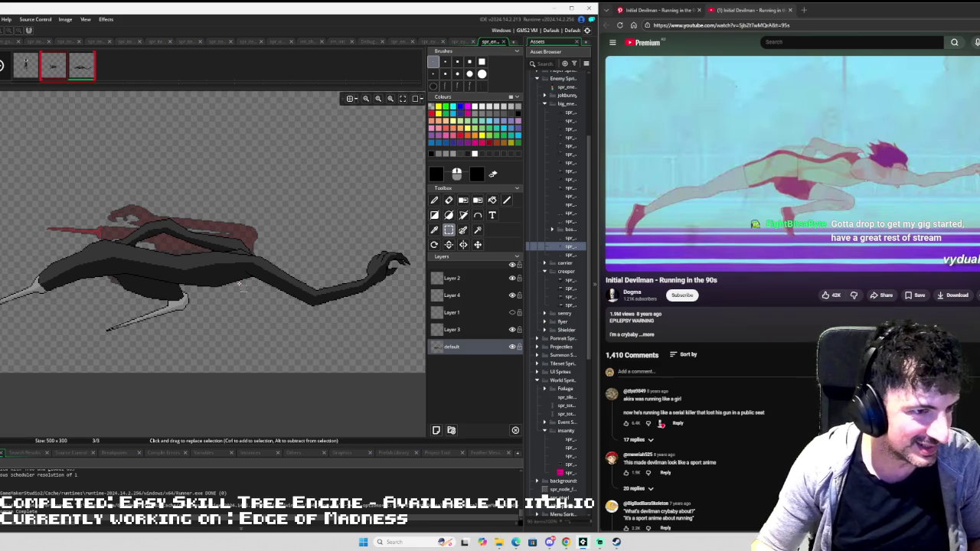
scroll(239, 284, "down", 2)
scroll(242, 285, "down", 2)
scroll(91, 224, "up", 2)
scroll(90, 224, "up", 1)
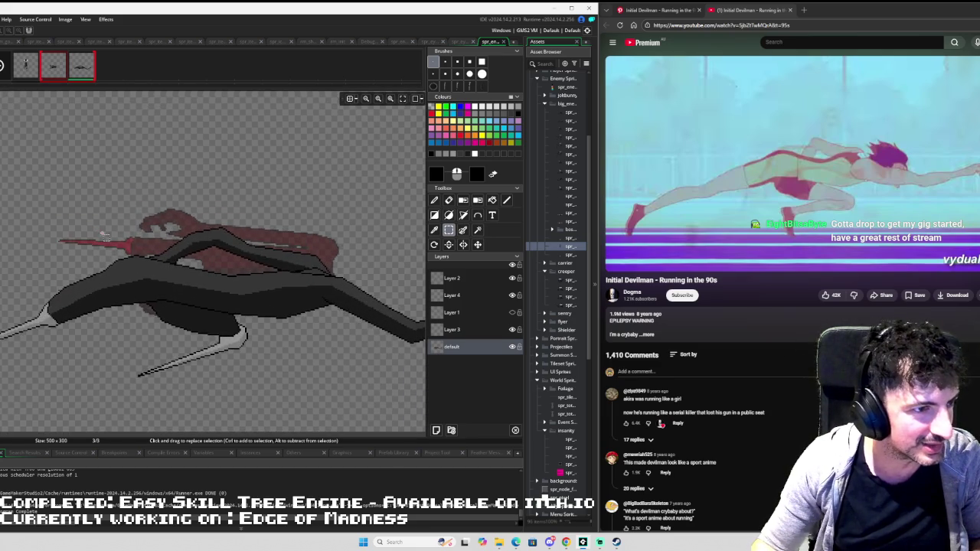
- Pause the reference video and paste in a fourth sprite frame
scroll(111, 239, "down", 2)
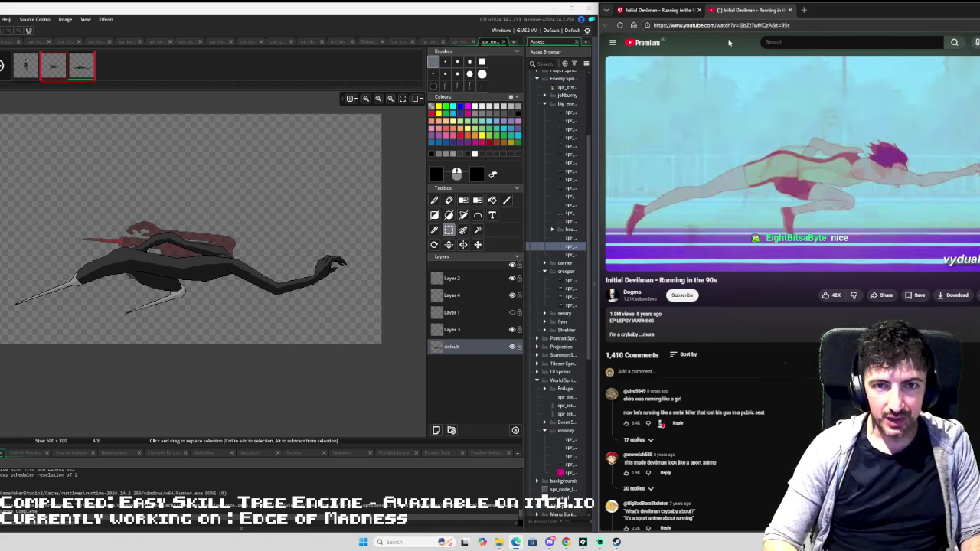
key("space")
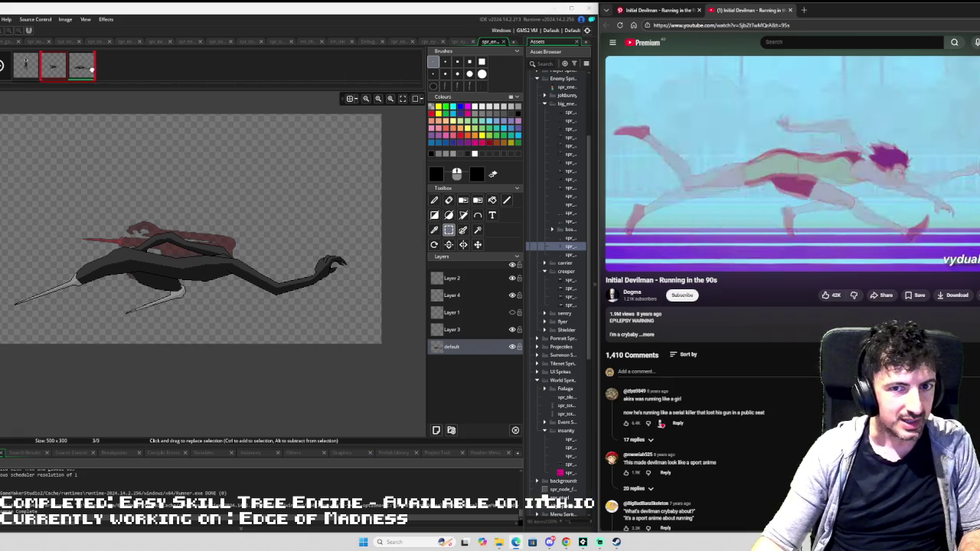
key("ctrl+v")
- Open frame 4, recentre the creature on the canvas, and select the whole drawing
left_click(120, 68)
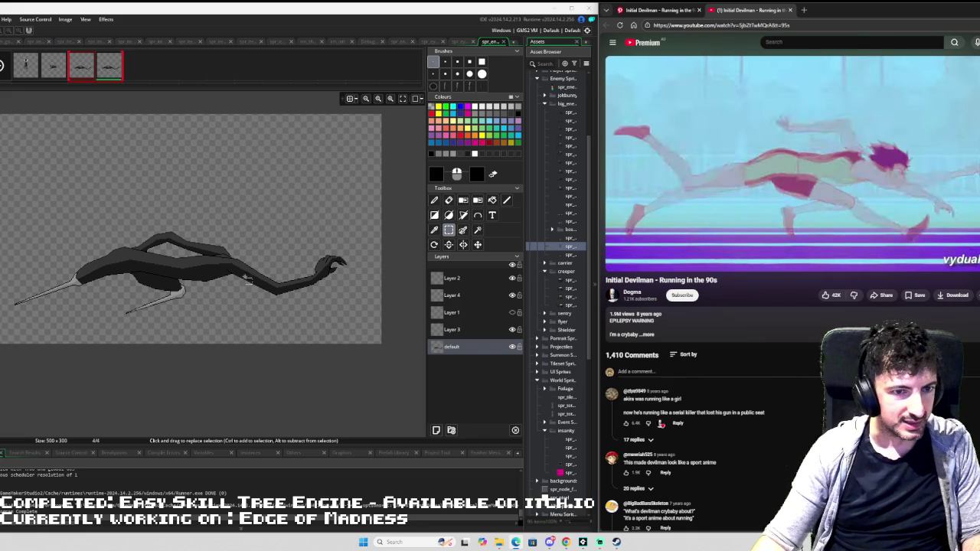
left_click_drag(247, 279, 303, 282)
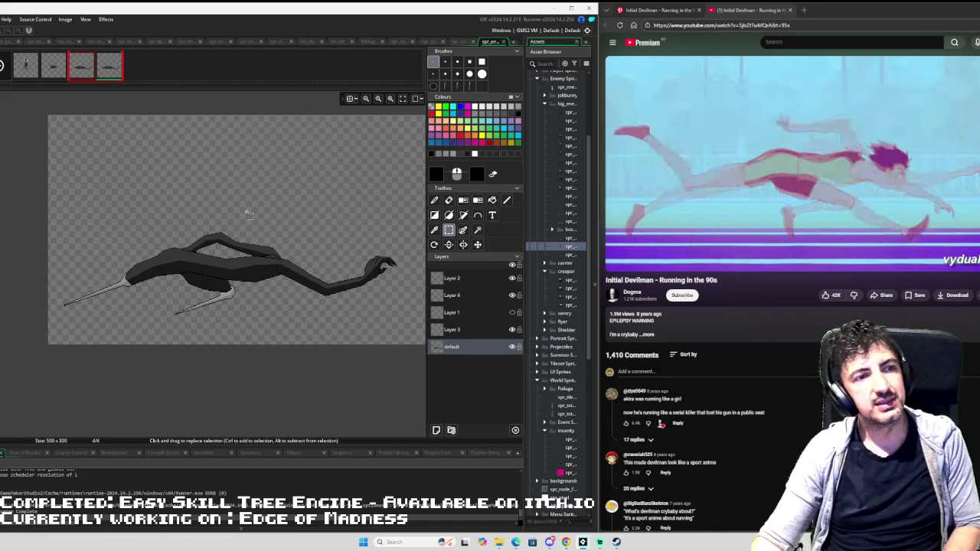
scroll(287, 258, "up", 2)
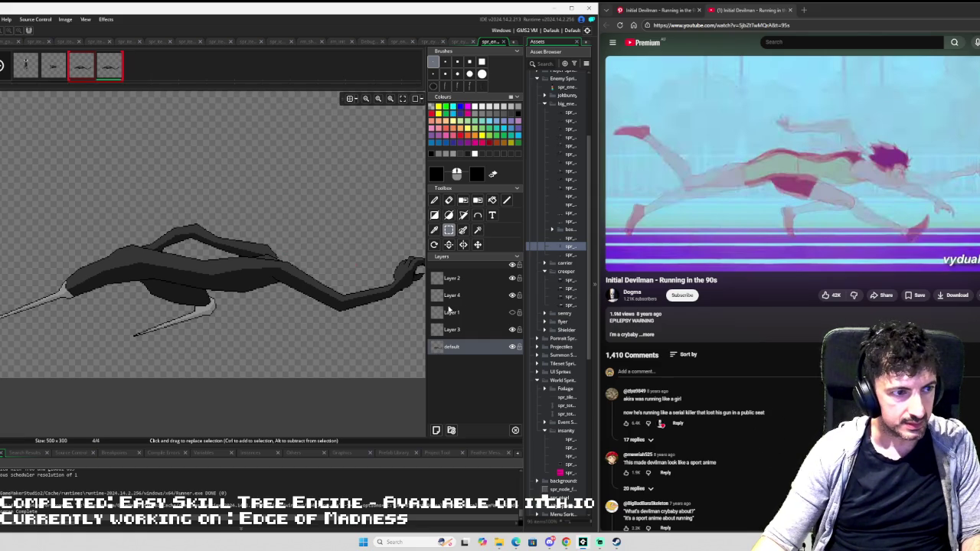
scroll(368, 230, "down", 2)
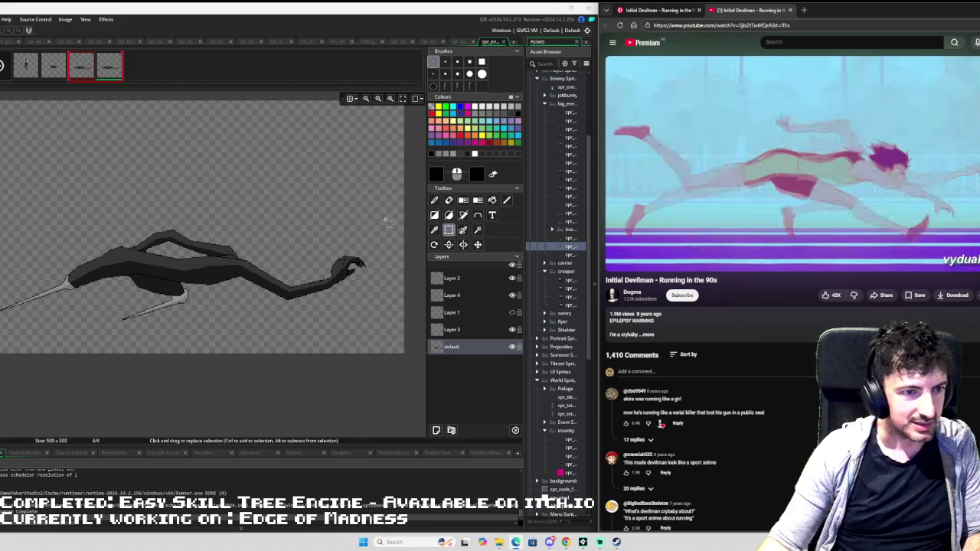
left_click_drag(375, 197, 1, 343)
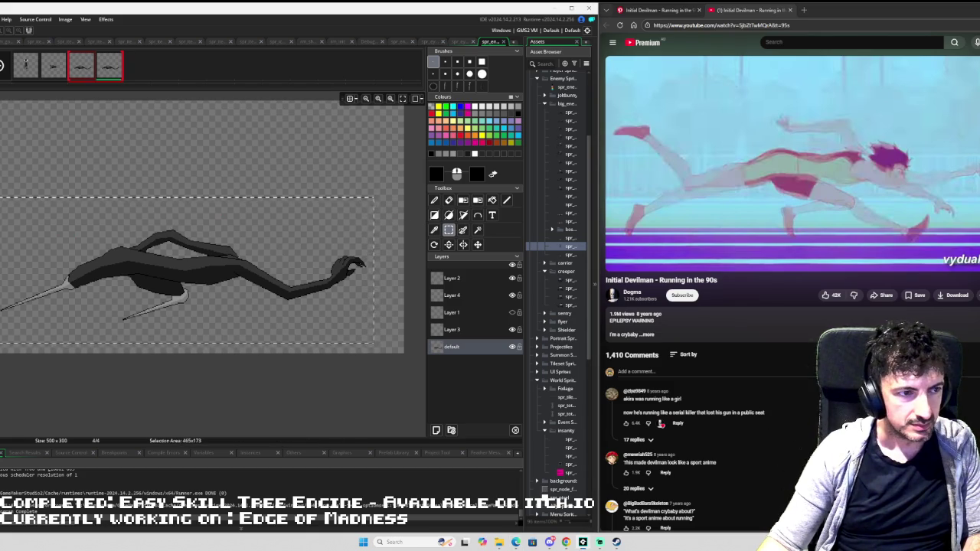
- Erase the creature from frame 4 and make Layer 1 the drawing layer
key("Delete")
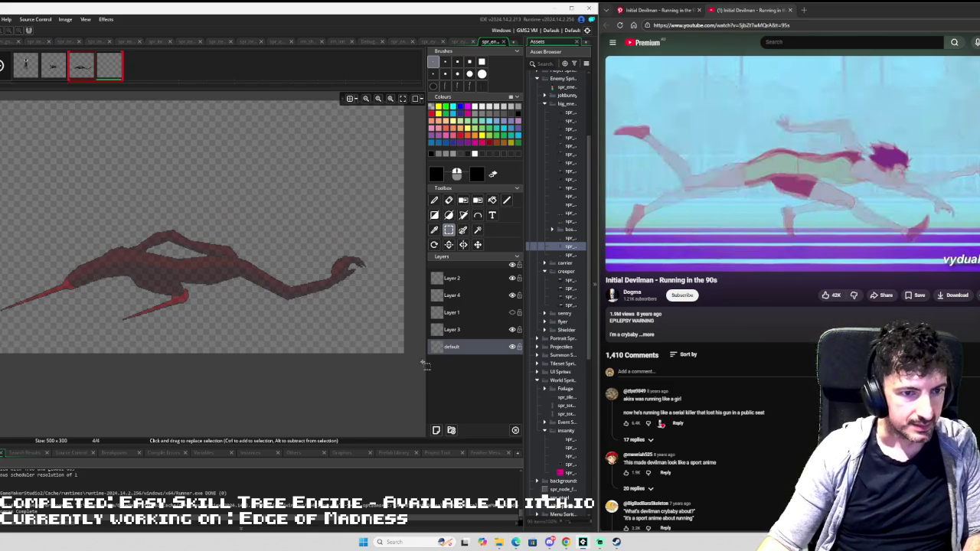
left_click(494, 314)
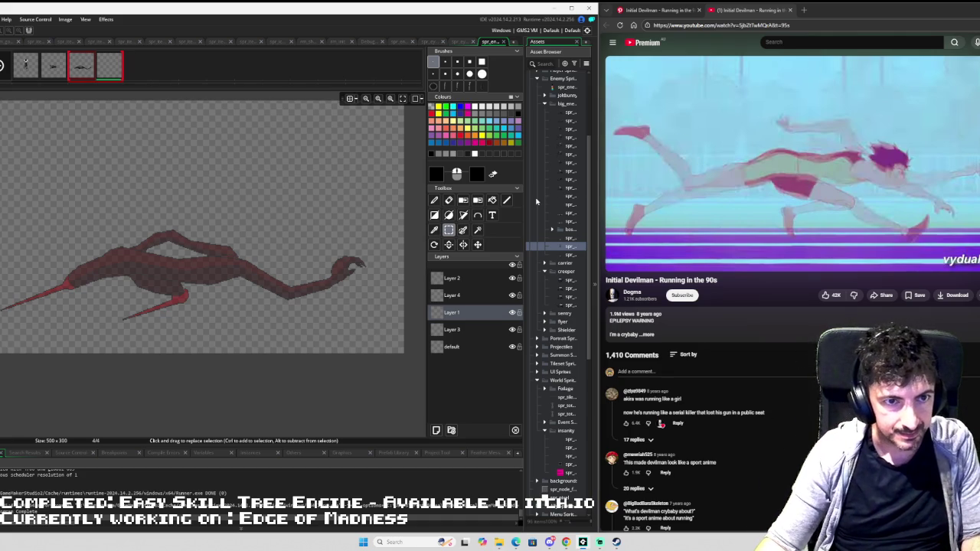
left_click(507, 200)
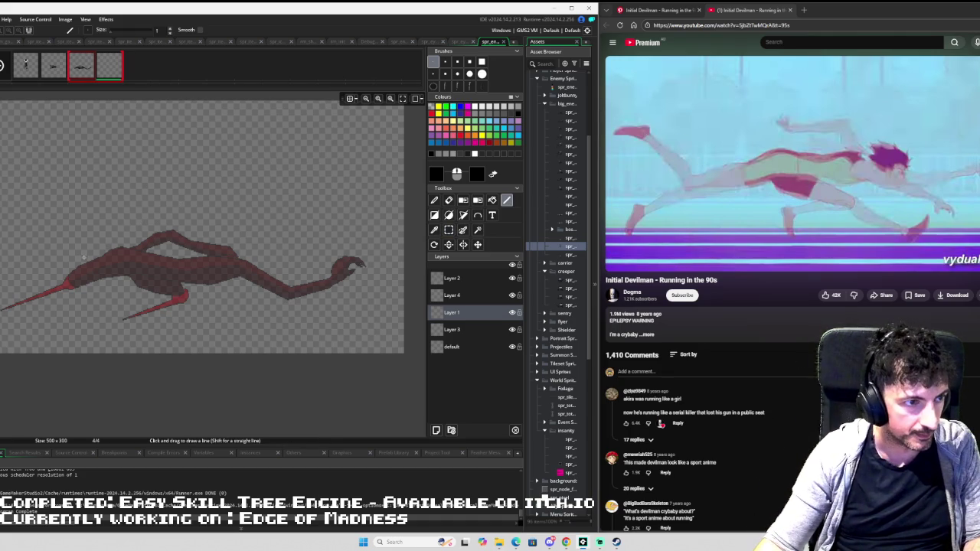
- Trace the creature's back line and the arm's underside in black
left_click_drag(79, 258, 104, 251)
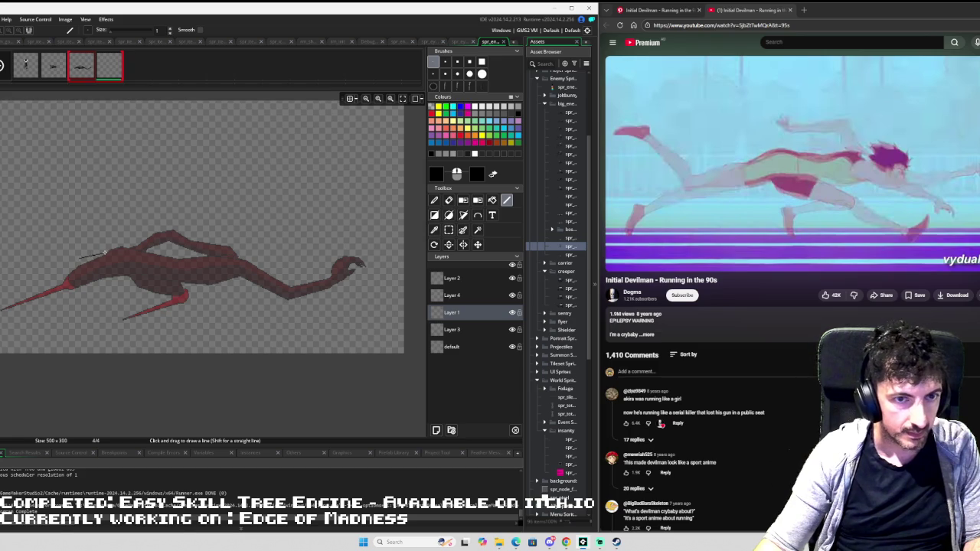
mouse_move(106, 251)
left_mouse_down()
mouse_move(216, 247)
mouse_move(248, 258)
left_mouse_up()
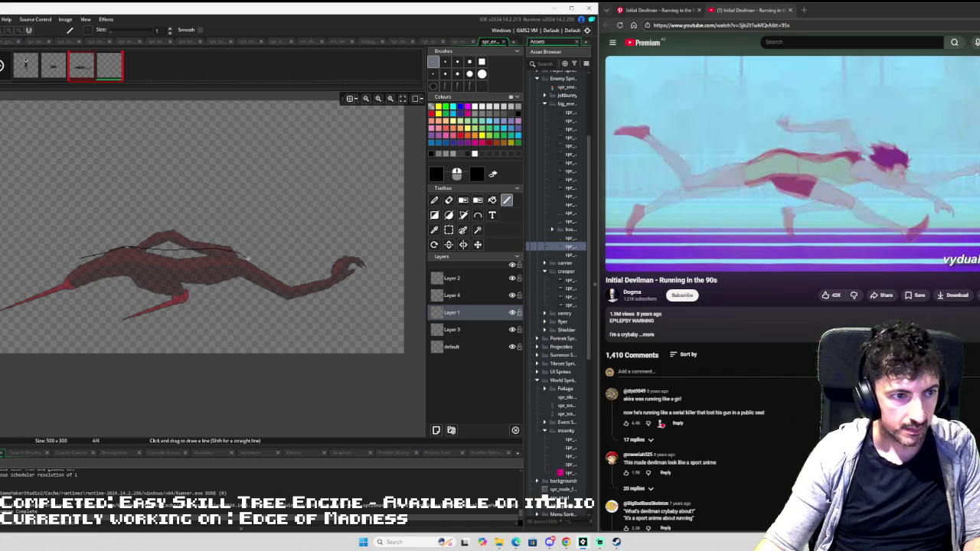
mouse_move(248, 260)
left_mouse_down()
mouse_move(272, 271)
mouse_move(232, 267)
mouse_move(302, 309)
mouse_move(335, 311)
mouse_move(366, 337)
left_mouse_up()
scroll(264, 264, "up", 2)
mouse_move(202, 290)
left_mouse_down()
mouse_move(279, 327)
mouse_move(358, 342)
left_mouse_up()
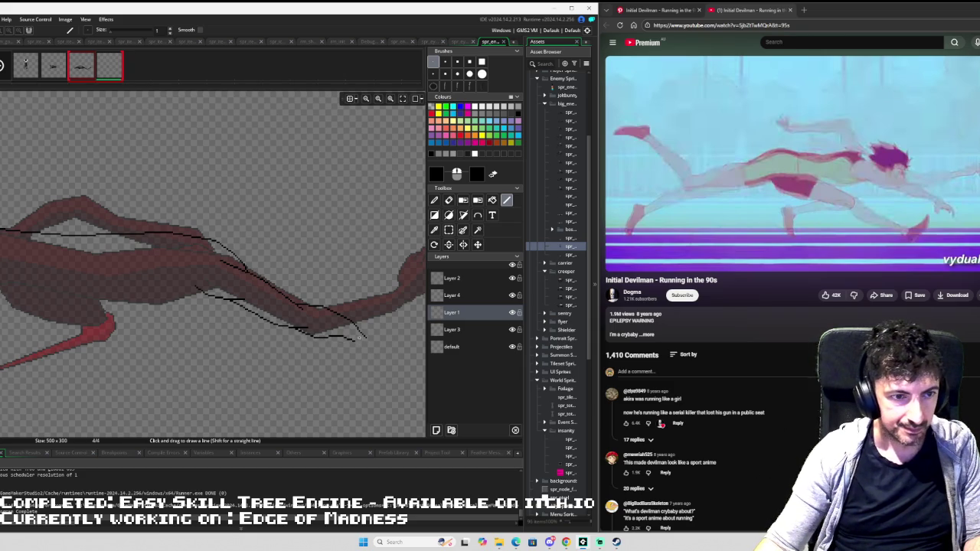
- Draw the wrist outline and curved claw lines in black, undoing one stray stroke on the hand
scroll(329, 306, "down", 2)
scroll(327, 297, "up", 3)
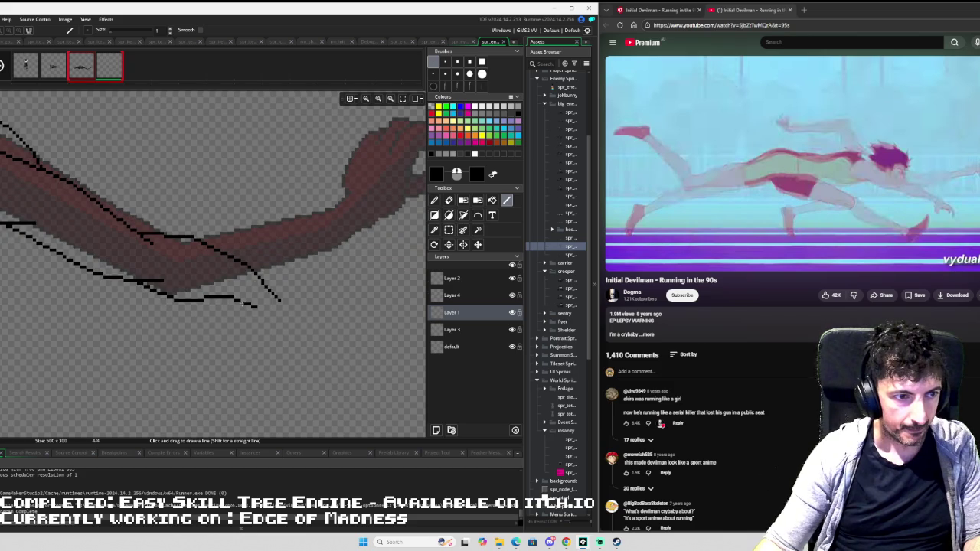
mouse_move(246, 304)
left_mouse_down()
mouse_move(226, 335)
mouse_move(285, 389)
mouse_move(287, 368)
mouse_move(261, 338)
mouse_move(303, 320)
mouse_move(370, 341)
mouse_move(414, 400)
mouse_move(395, 344)
mouse_move(360, 305)
mouse_move(309, 287)
mouse_move(267, 289)
left_mouse_up()
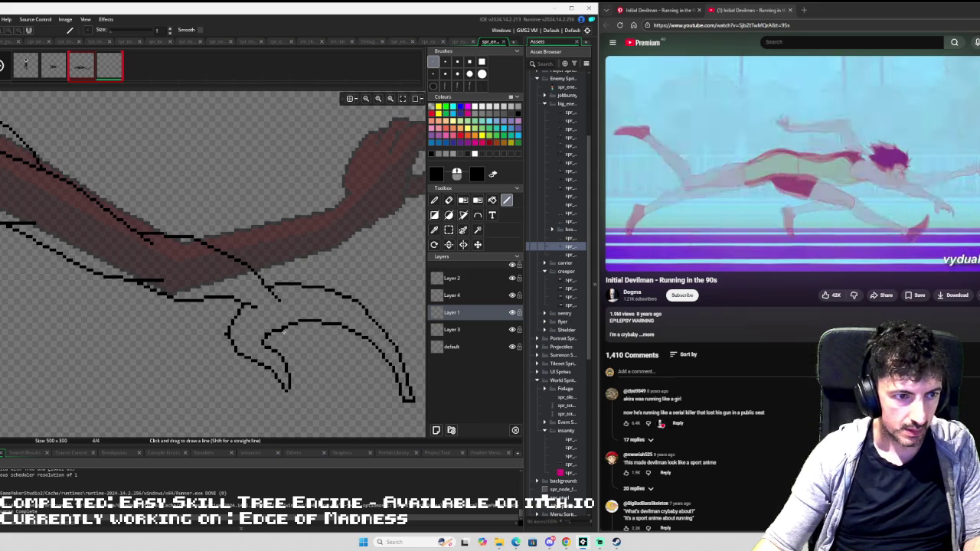
mouse_move(284, 328)
left_mouse_down()
mouse_move(310, 351)
mouse_move(305, 381)
mouse_move(330, 348)
mouse_move(312, 324)
mouse_move(338, 325)
left_mouse_up()
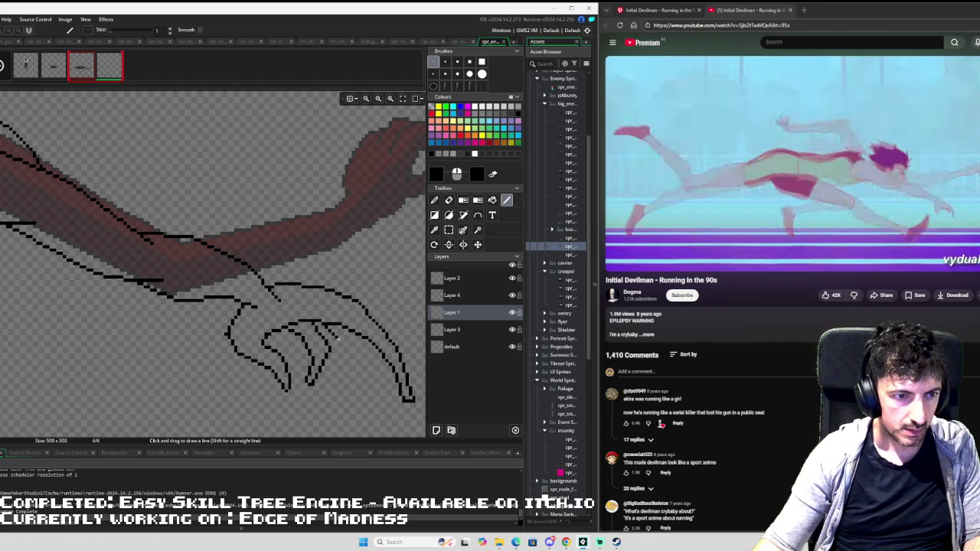
mouse_move(340, 337)
left_mouse_down()
mouse_move(342, 376)
mouse_move(358, 344)
left_mouse_up()
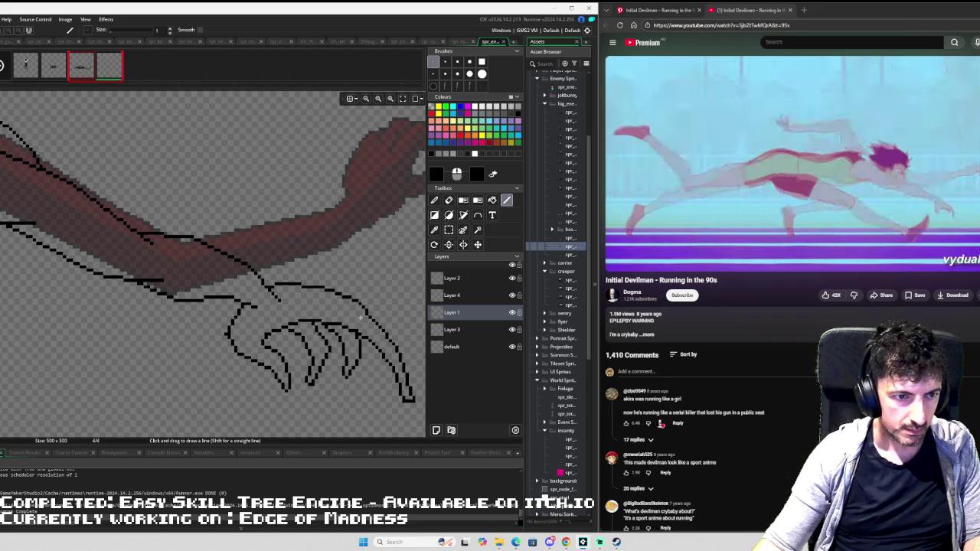
mouse_move(363, 306)
left_mouse_down()
mouse_move(387, 330)
mouse_move(370, 379)
mouse_move(374, 347)
left_mouse_up()
key("ctrl+z")
scroll(374, 347, "down", 5)
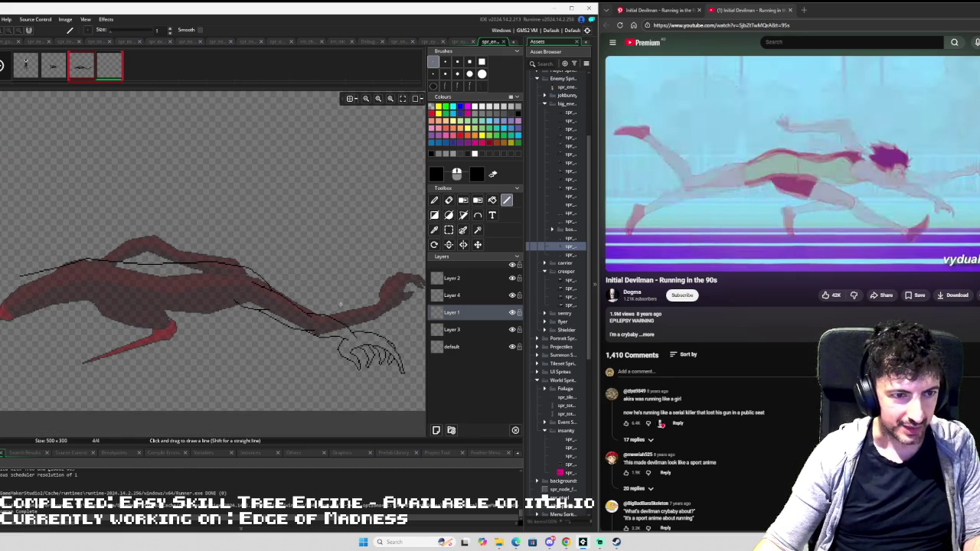
- Draw a long black line along the creature's lower body from the arm toward its rear
scroll(339, 344, "up", 3)
key("e")
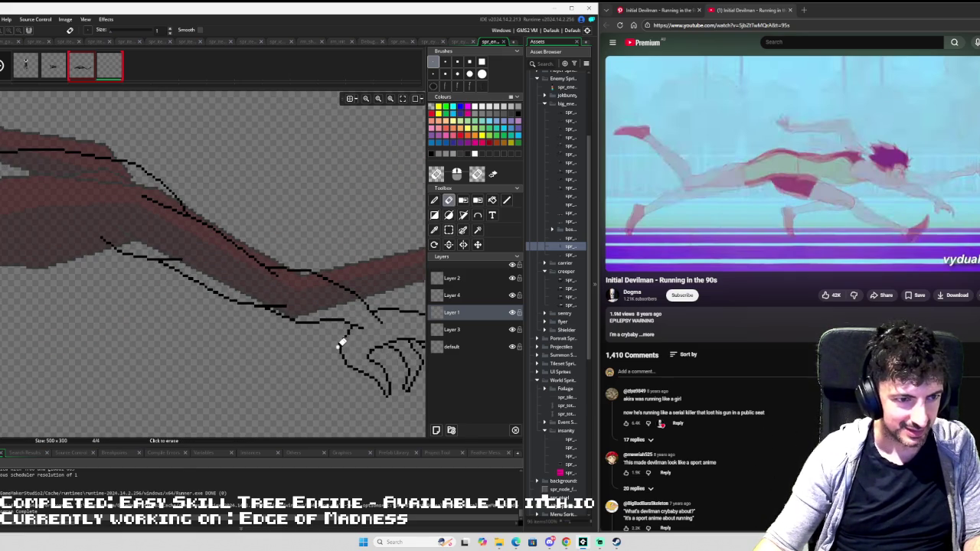
scroll(296, 291, "down", 2)
scroll(245, 278, "up", 1)
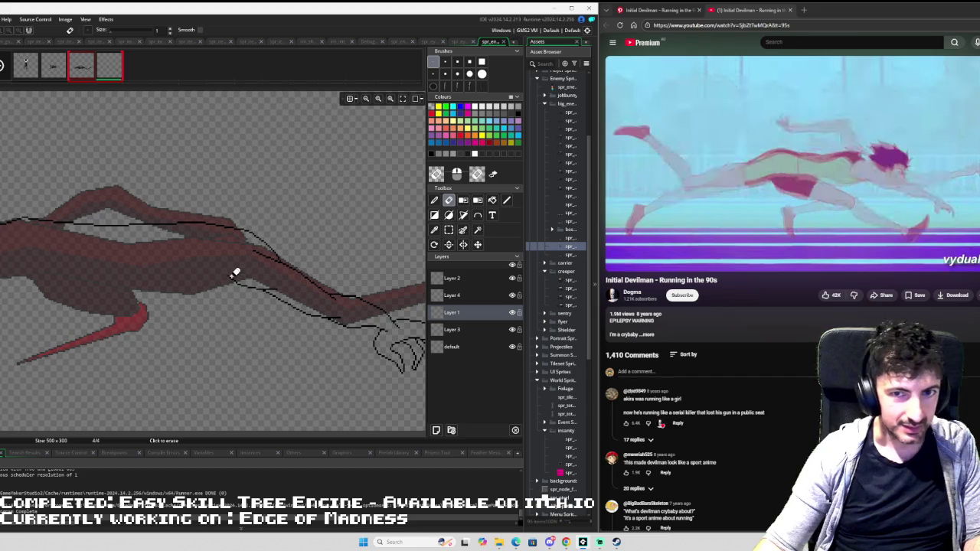
left_click_drag(212, 263, 317, 275)
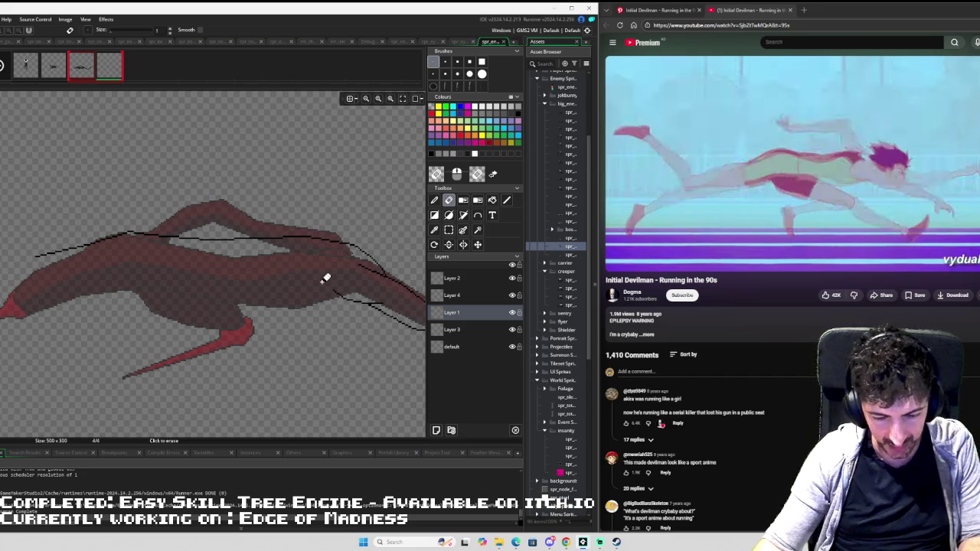
key("l")
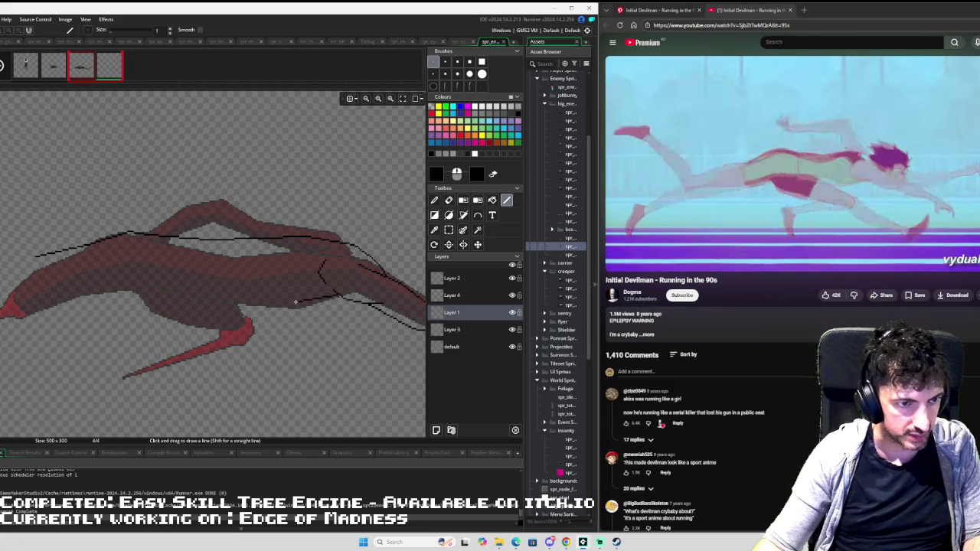
mouse_move(293, 303)
left_mouse_down()
mouse_move(216, 289)
mouse_move(264, 296)
mouse_move(234, 282)
mouse_move(160, 276)
mouse_move(50, 295)
left_mouse_up()
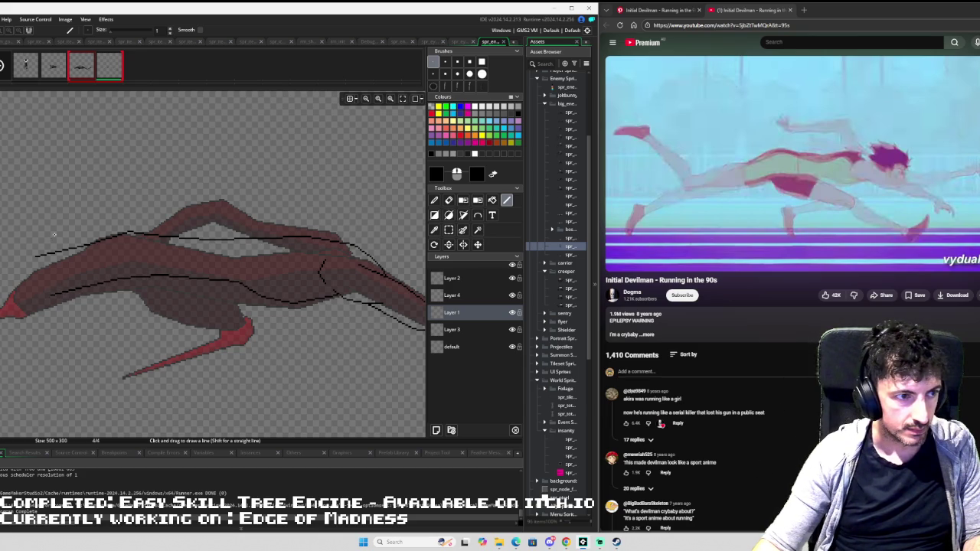
- Extend the upper back outline leftward, trimming its rear end short of the trailing spikes
scroll(54, 234, "up", 1)
scroll(147, 222, "up", 2)
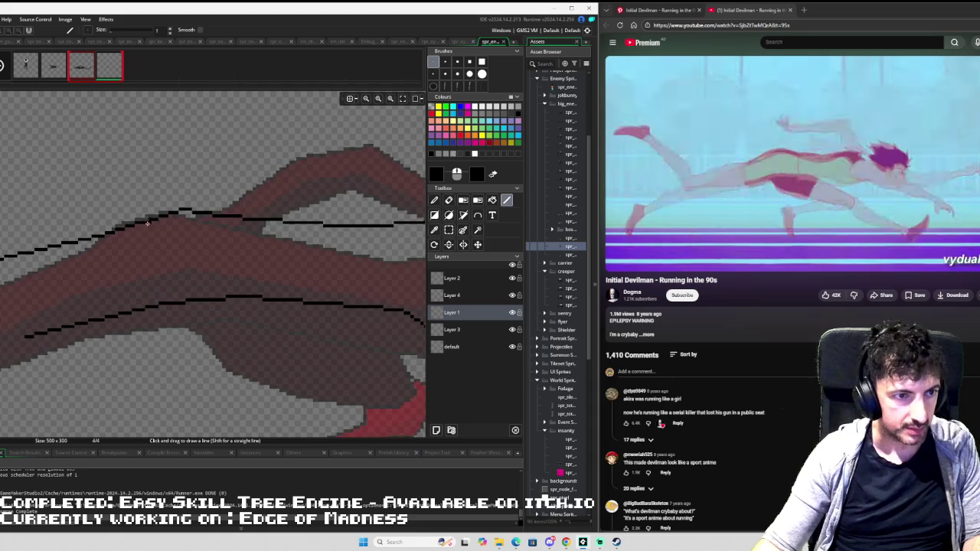
scroll(153, 222, "down", 3)
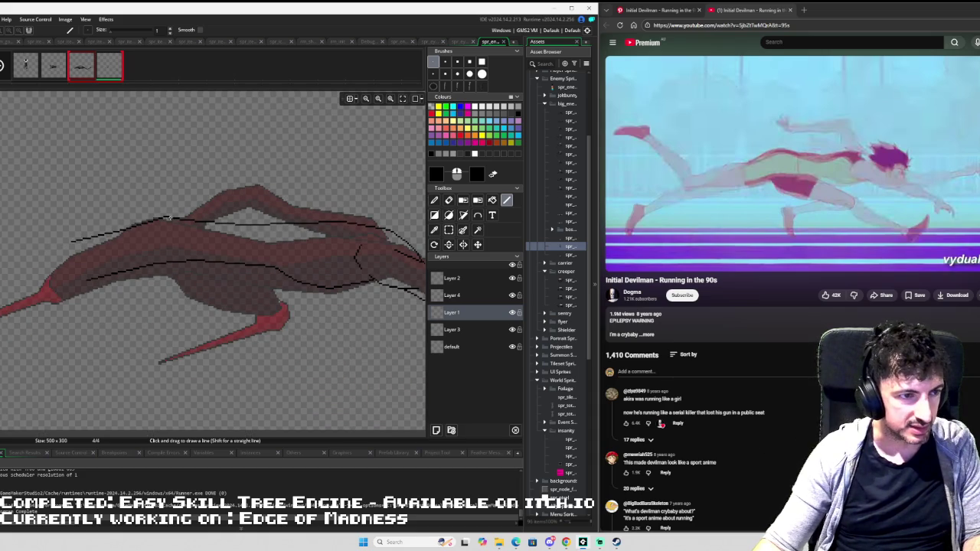
key("e")
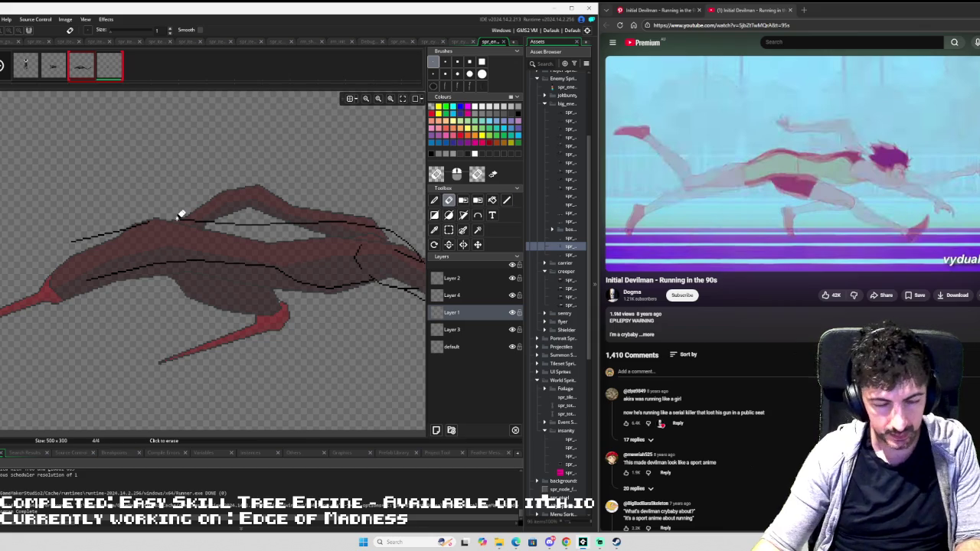
key("l")
scroll(179, 216, "up", 3)
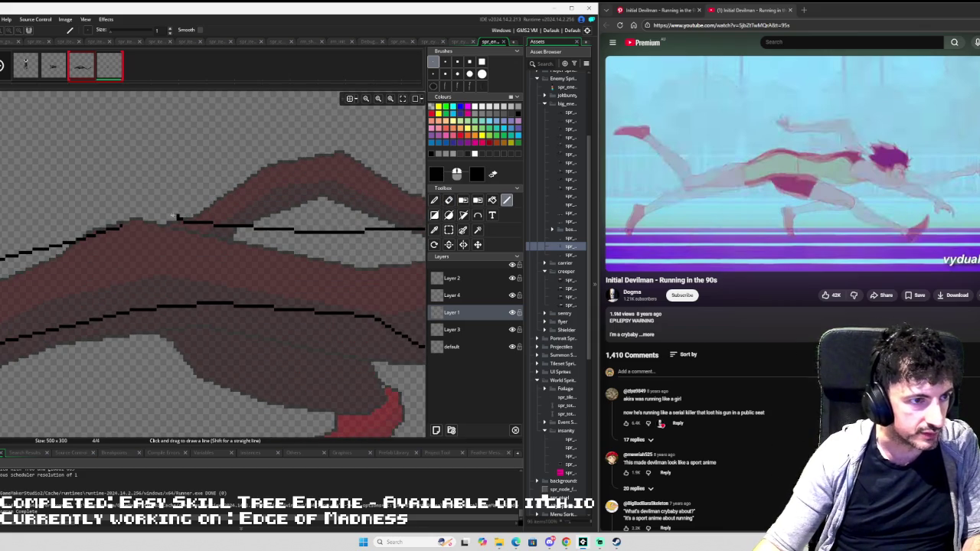
left_click_drag(163, 213, 73, 239)
key("e")
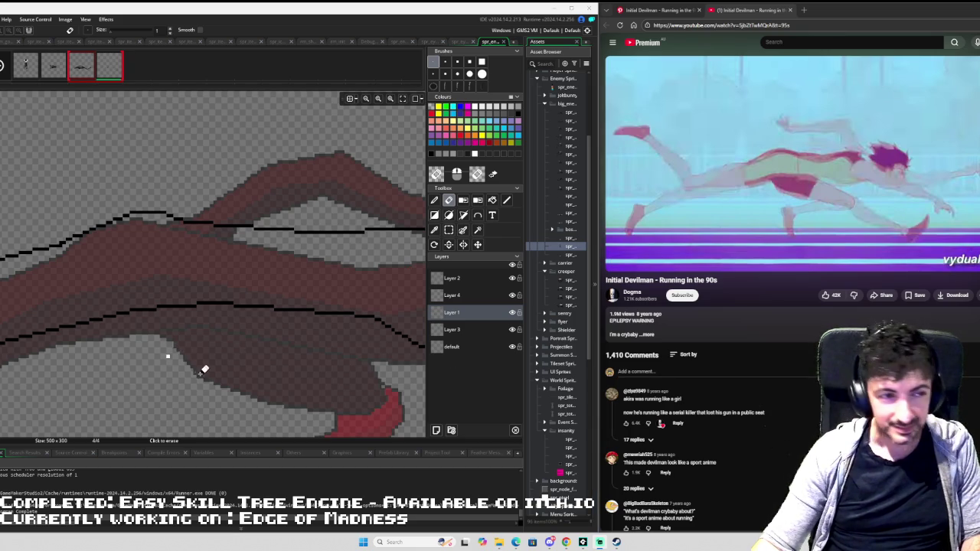
scroll(186, 291, "down", 2)
scroll(138, 280, "down", 3)
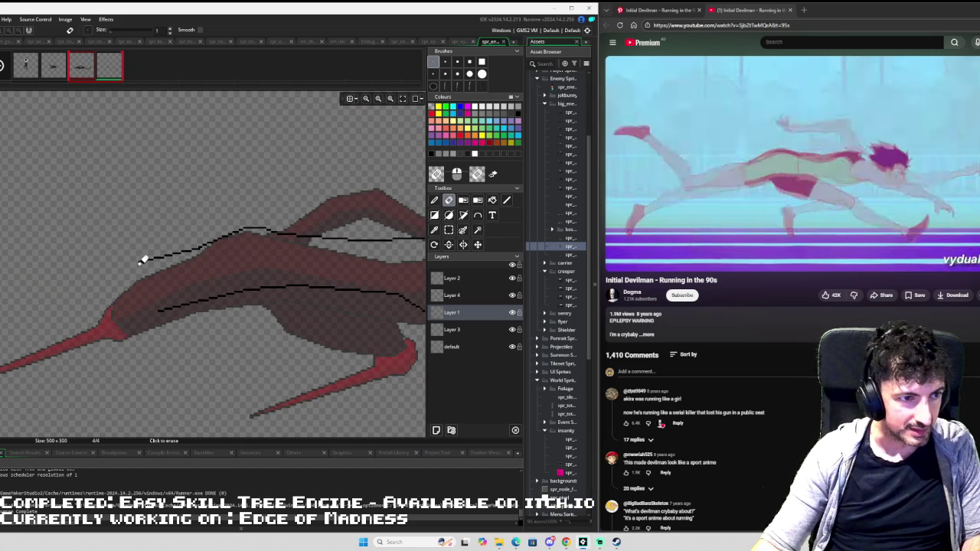
key("l")
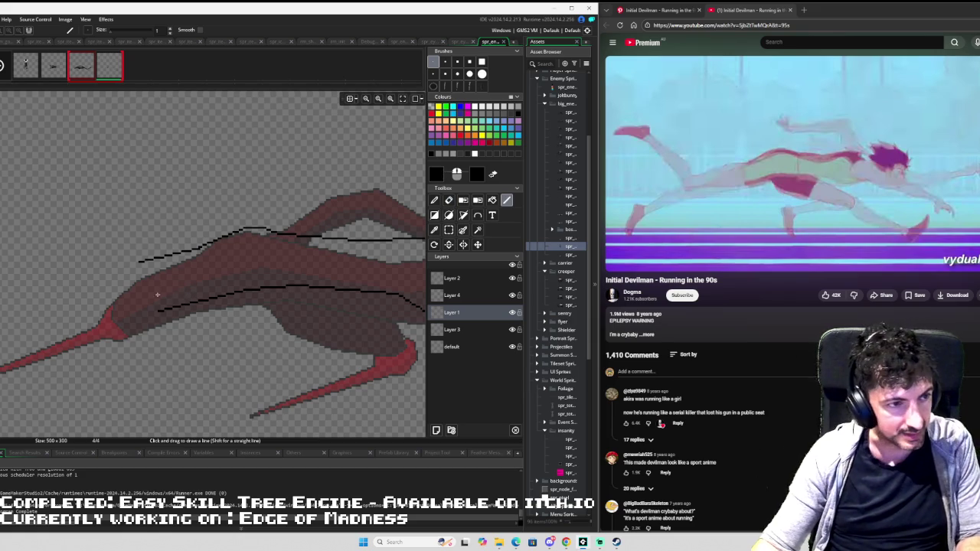
scroll(163, 278, "down", 3)
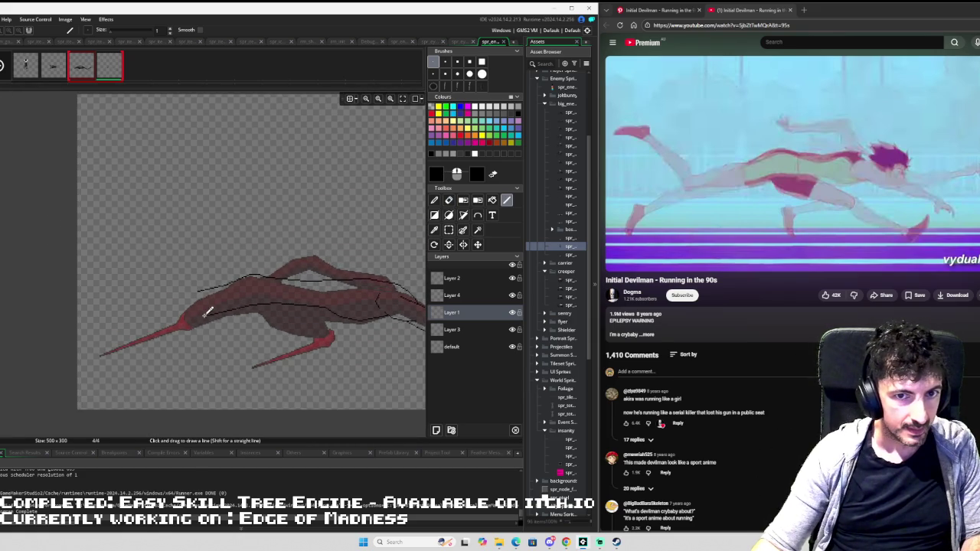
- Join the back outline to the lower body line and draw the curved outline at its left end
scroll(203, 316, "up", 1)
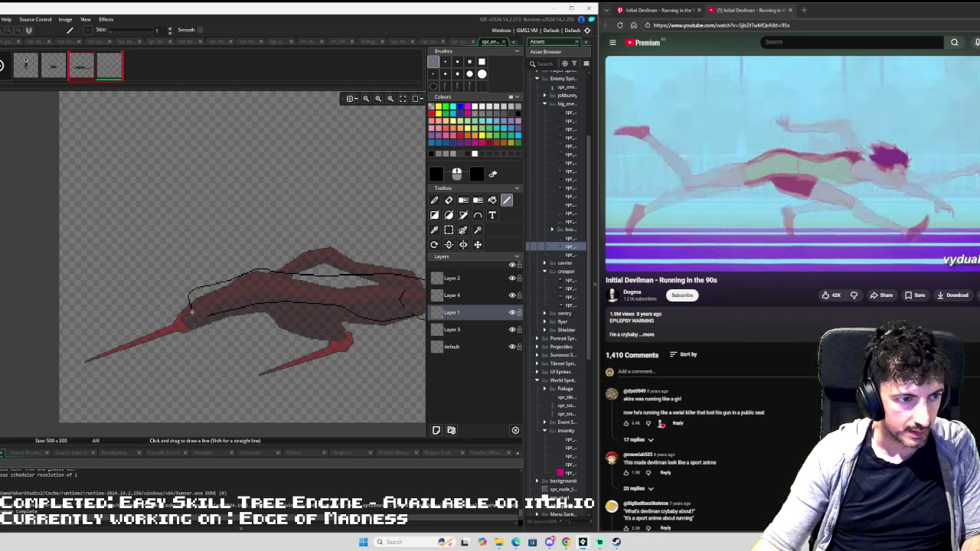
scroll(192, 311, "up", 2)
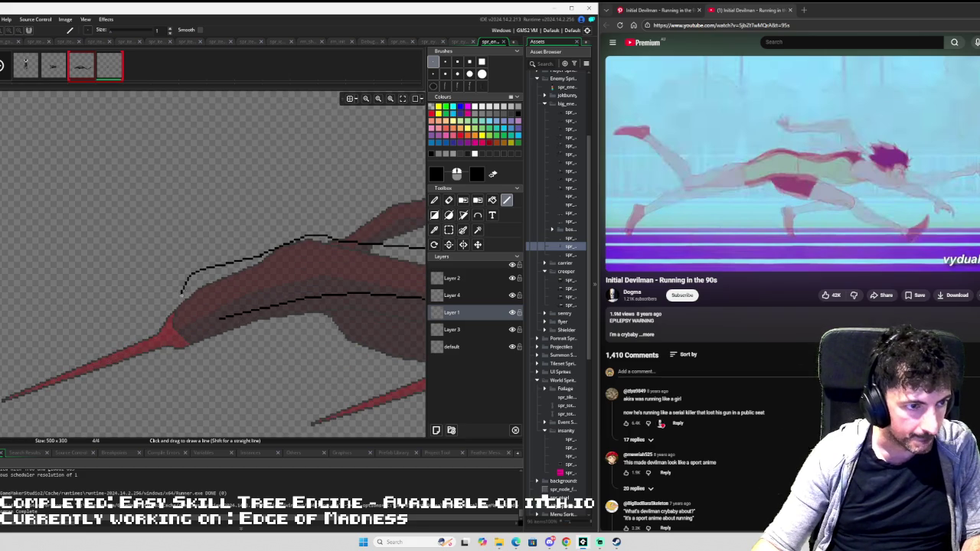
left_click_drag(198, 317, 215, 321)
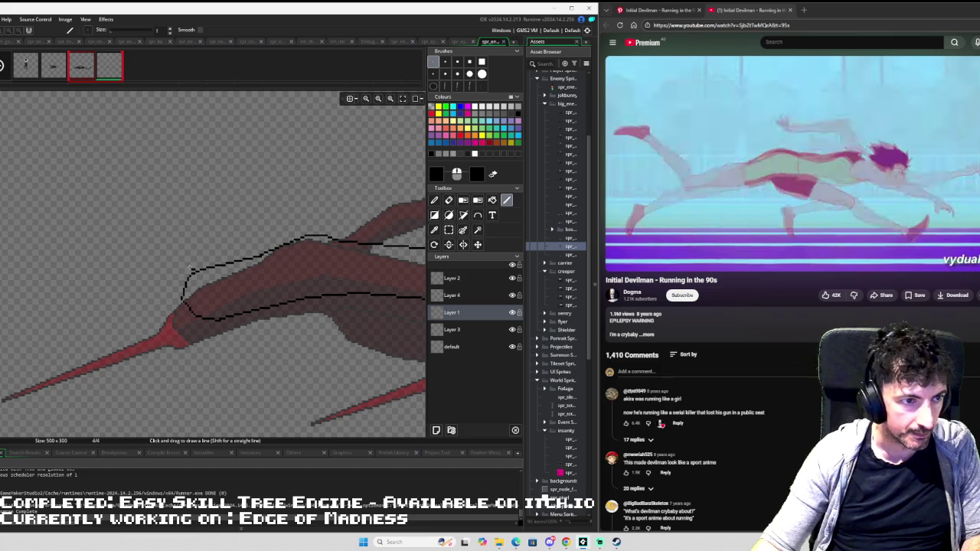
mouse_move(186, 266)
left_mouse_down()
mouse_move(163, 280)
mouse_move(80, 193)
mouse_move(18, 159)
mouse_move(158, 285)
mouse_move(169, 309)
mouse_move(195, 316)
left_mouse_up()
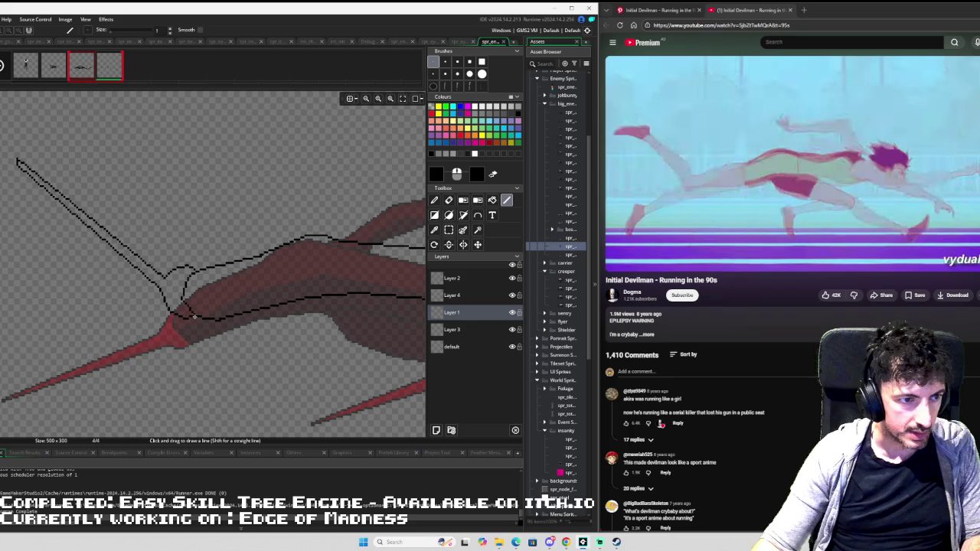
scroll(280, 310, "down", 2)
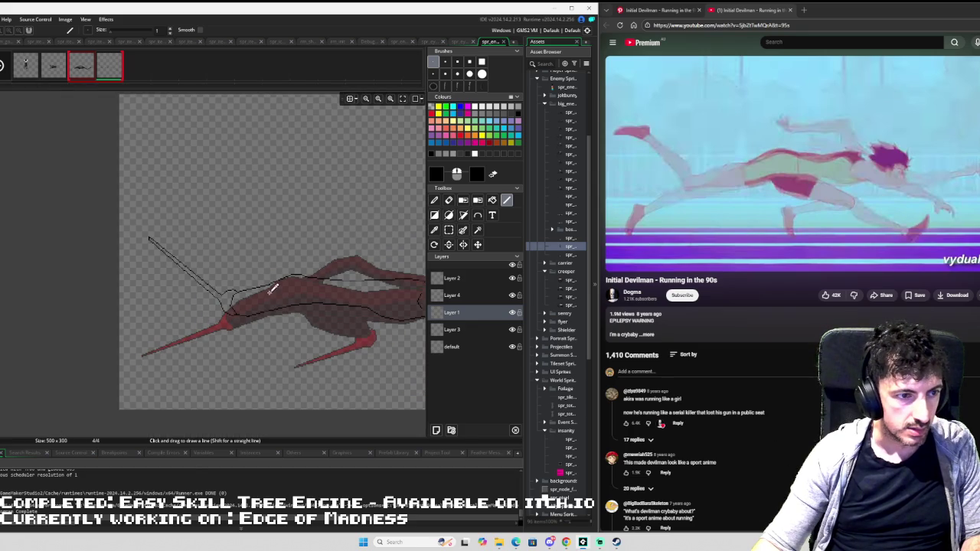
mouse_move(272, 288)
left_mouse_down()
mouse_move(198, 268)
mouse_move(142, 273)
left_mouse_up()
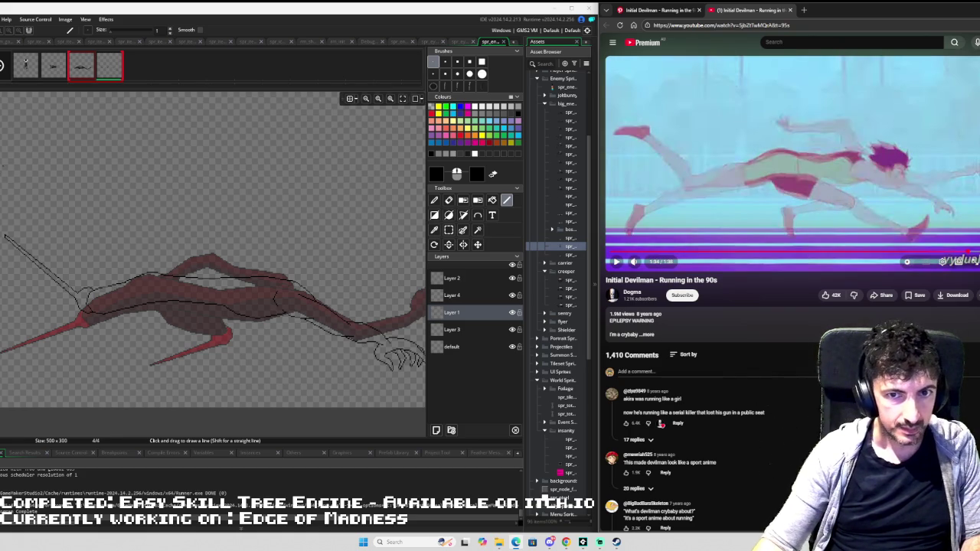
scroll(222, 292, "down", 2)
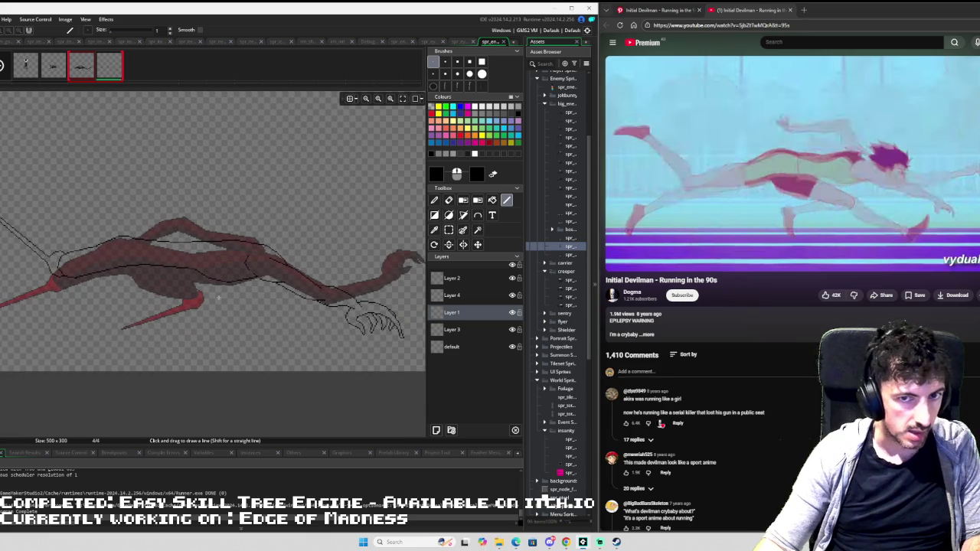
- Trace the lower red spike's edges in black, forming a thin limb angling downward to a point
scroll(222, 292, "up", 1)
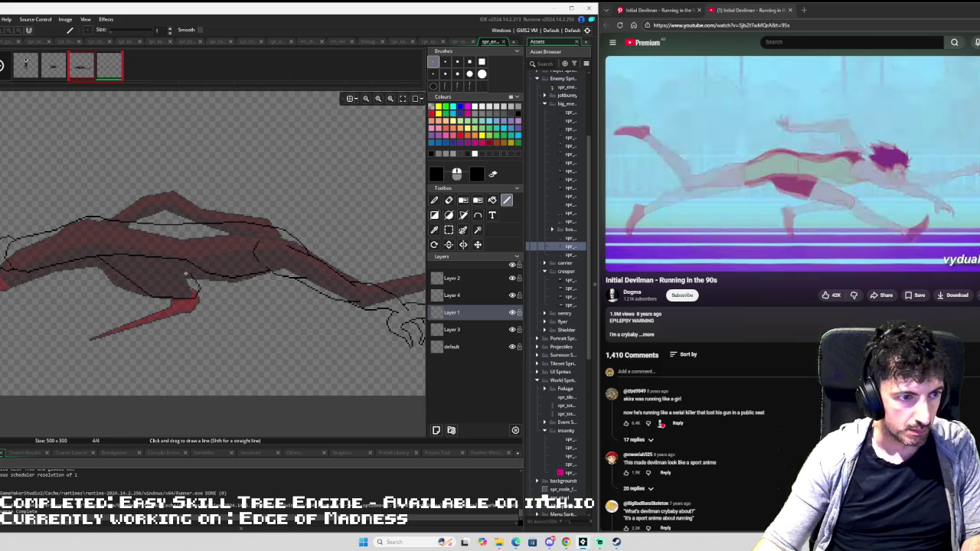
scroll(191, 277, "up", 4)
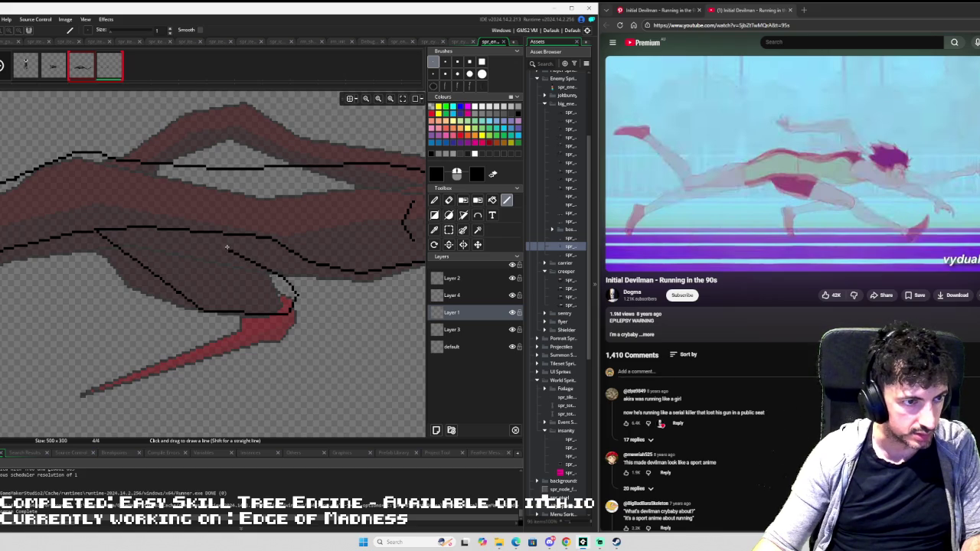
left_click_drag(283, 313, 121, 238)
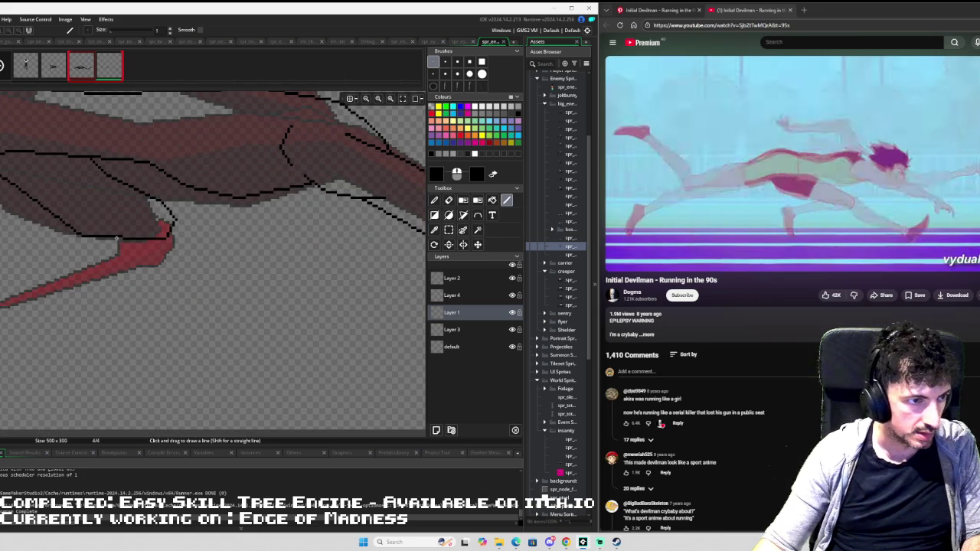
mouse_move(140, 253)
left_mouse_down()
mouse_move(183, 240)
mouse_move(200, 349)
mouse_move(192, 329)
left_mouse_up()
mouse_move(140, 245)
left_mouse_down()
mouse_move(168, 258)
mouse_move(204, 372)
left_mouse_up()
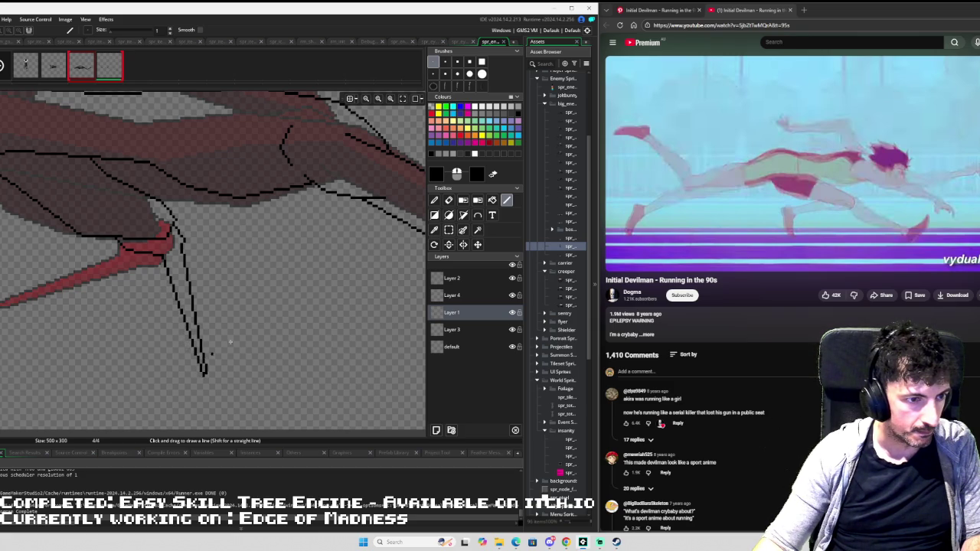
scroll(230, 342, "down", 2)
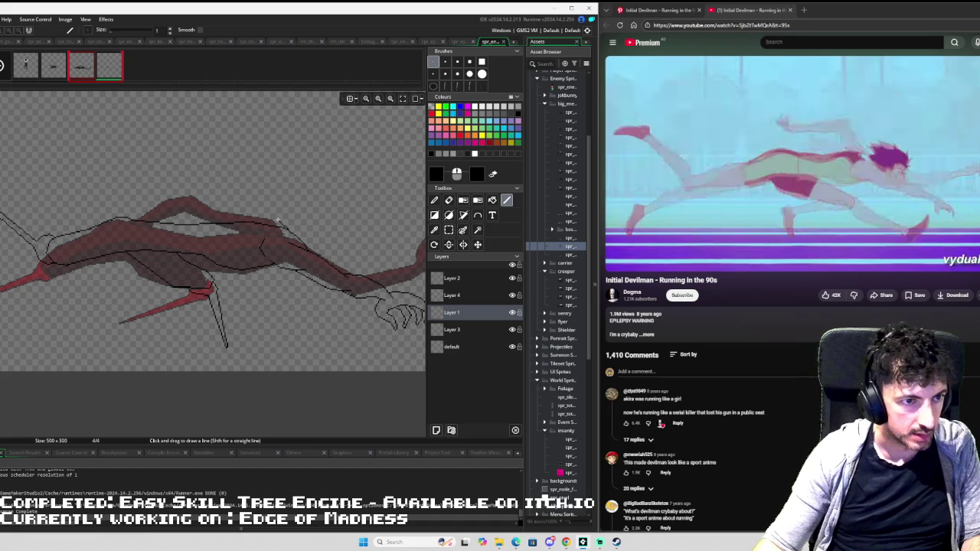
- Outline the raised arm above the back and add an upward stroke starting the hand
mouse_move(275, 213)
left_mouse_down()
mouse_move(253, 162)
mouse_move(167, 164)
mouse_move(186, 178)
mouse_move(241, 180)
mouse_move(244, 192)
left_mouse_up()
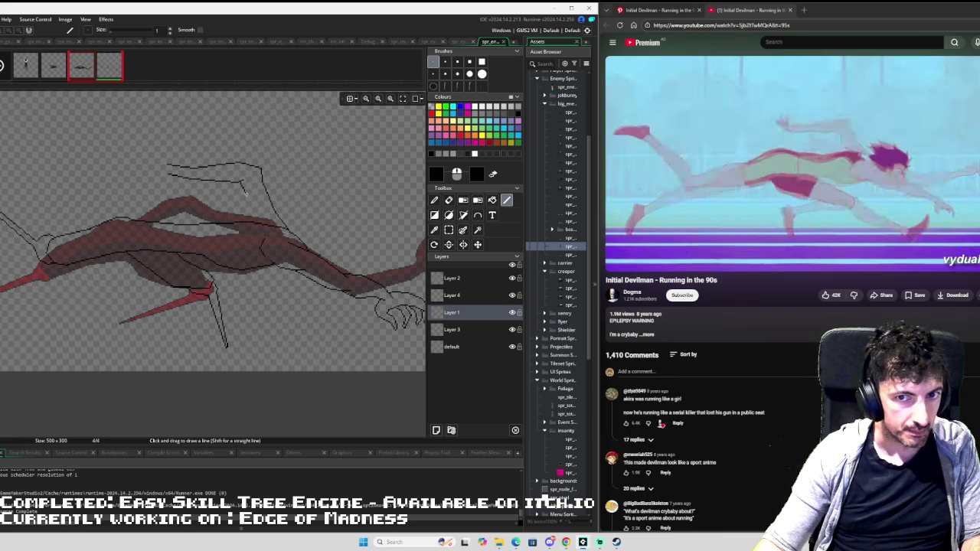
left_click_drag(247, 193, 254, 217)
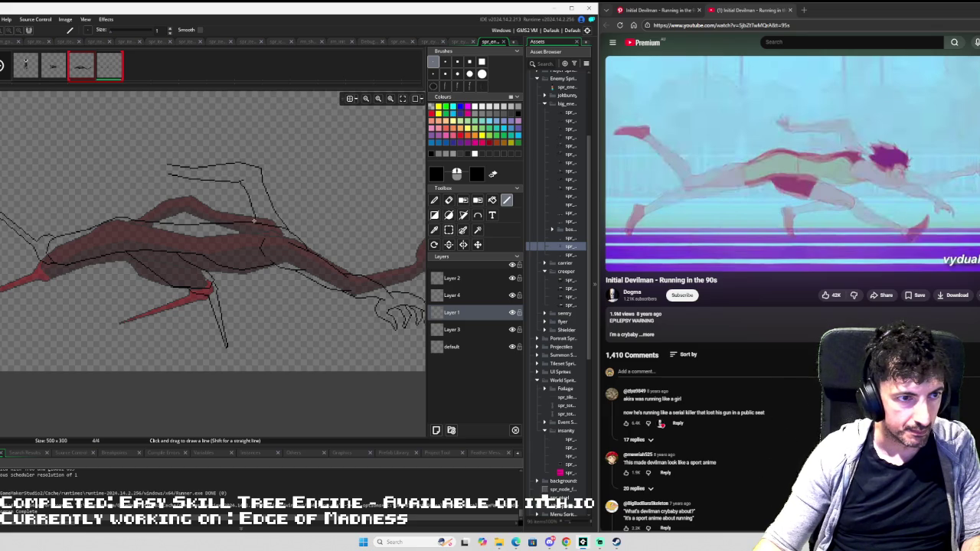
scroll(201, 199, "up", 2)
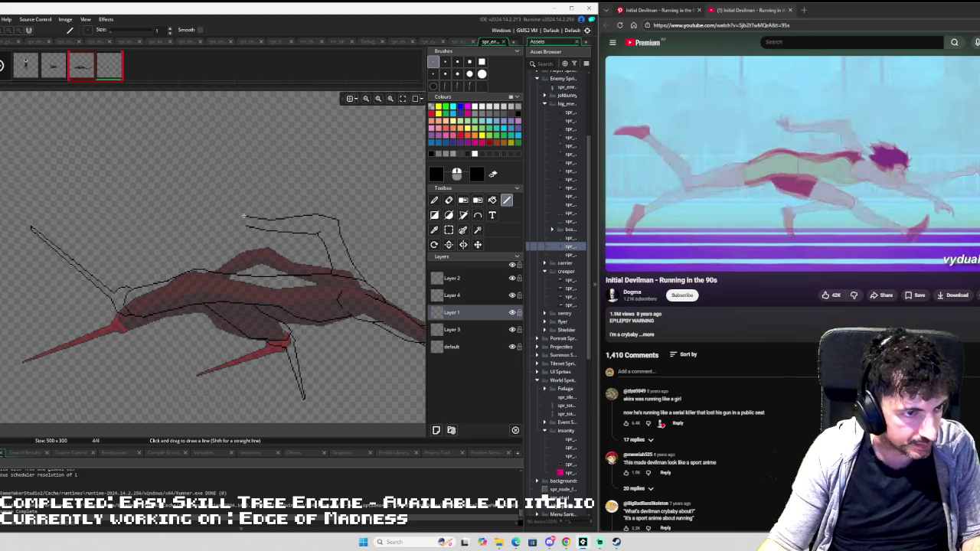
left_click_drag(242, 204, 235, 185)
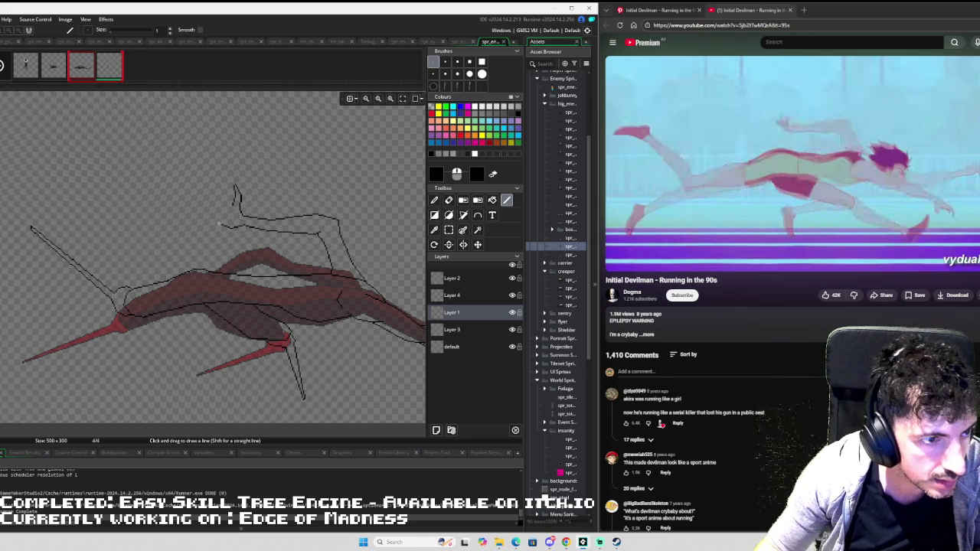
left_click_drag(207, 213, 210, 181)
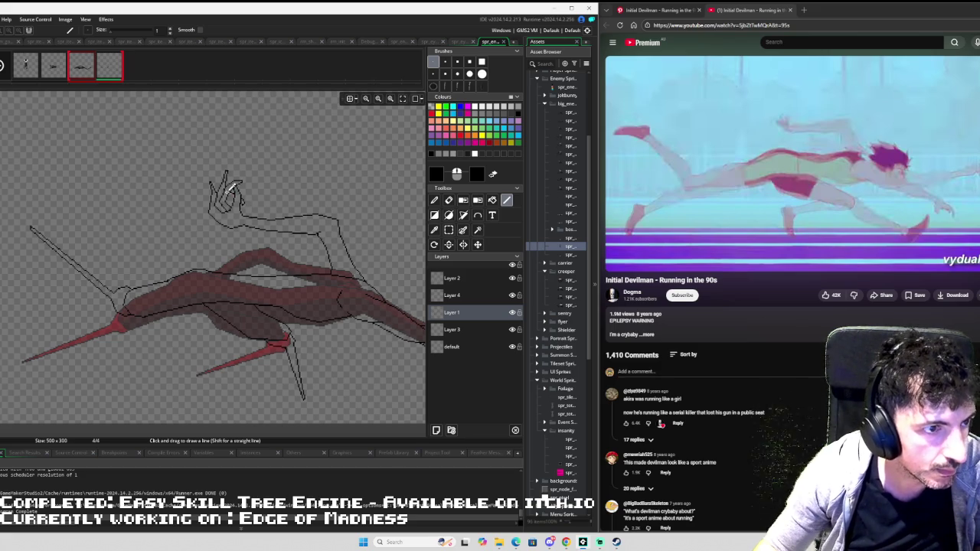
- Inspect the frame 4 line-art, then step back to the shaded frame 3
scroll(246, 199, "up", 2)
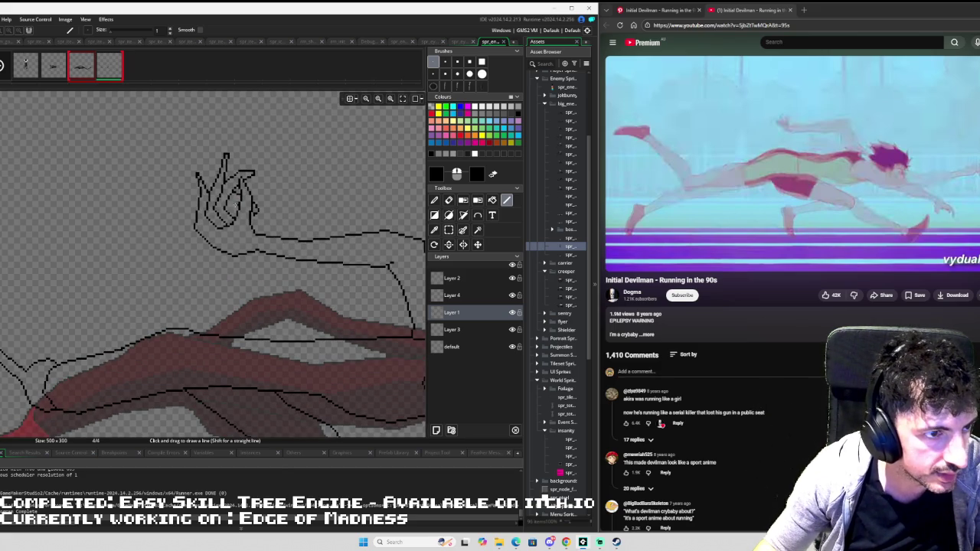
scroll(344, 210, "down", 4)
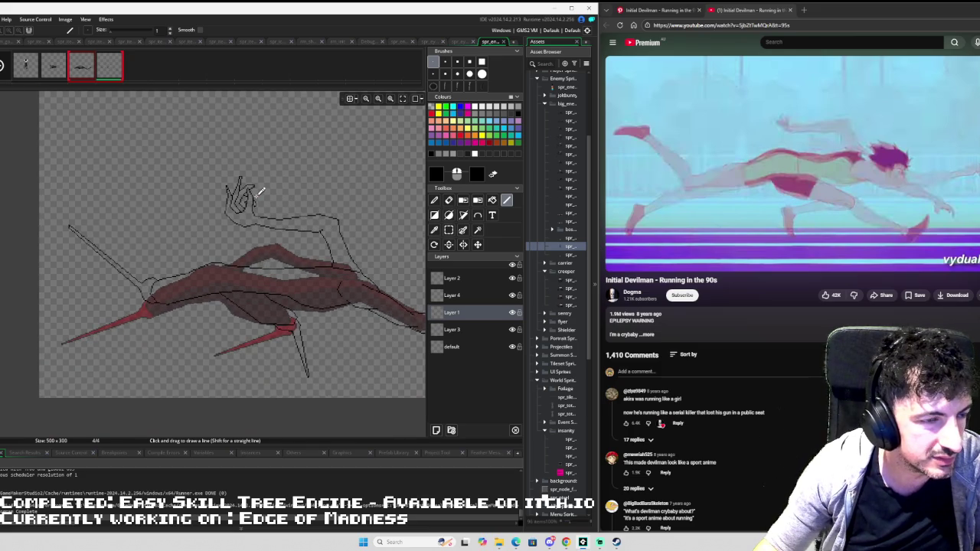
scroll(260, 193, "up", 2)
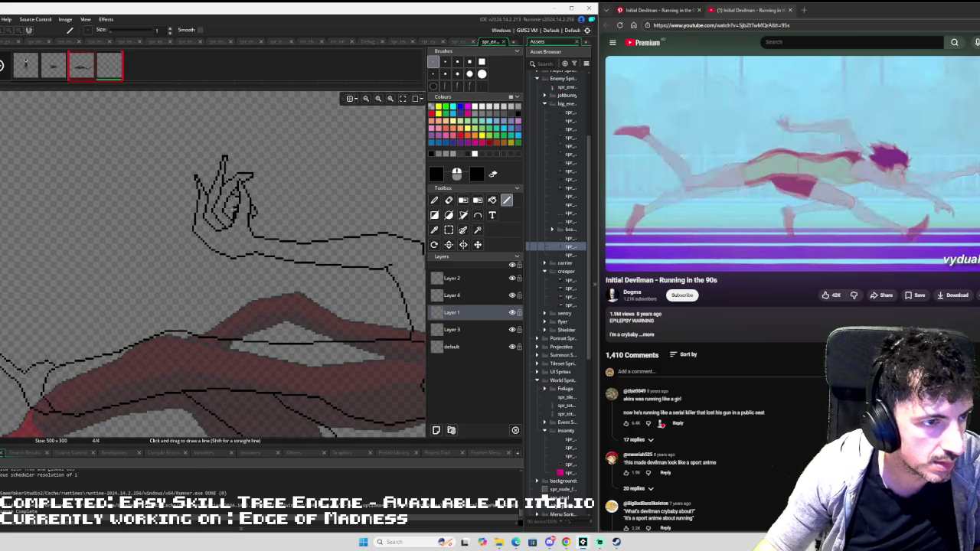
scroll(261, 202, "down", 2)
scroll(260, 199, "down", 3)
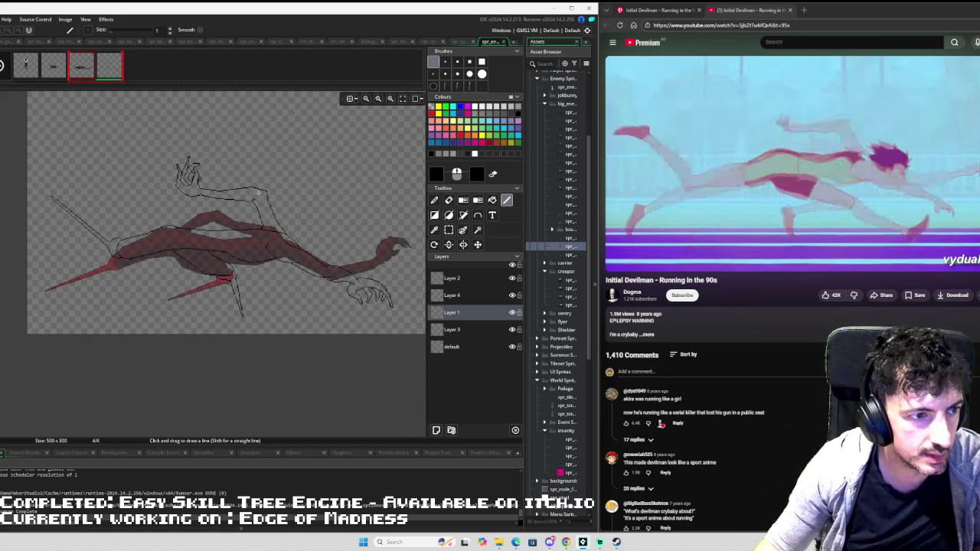
scroll(260, 195, "up", 2)
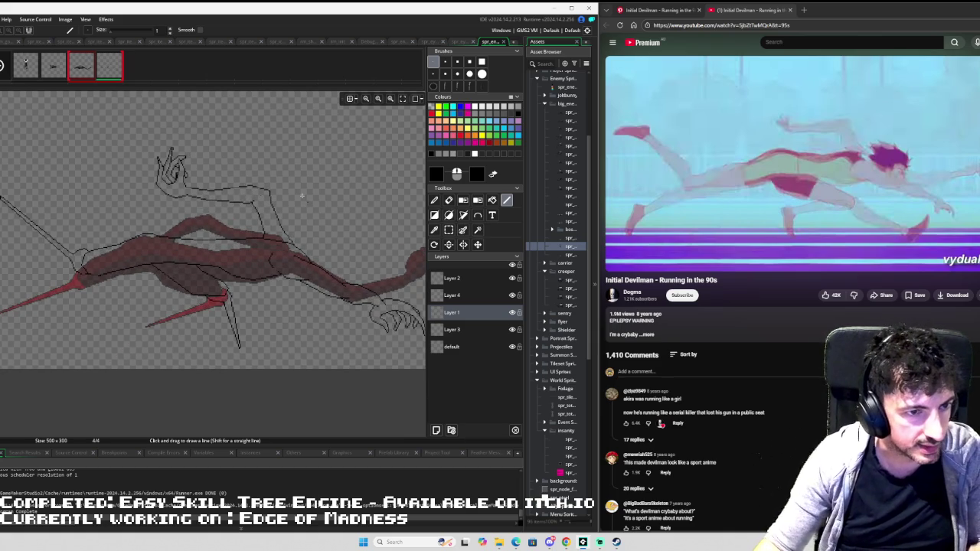
left_click_drag(302, 196, 224, 189)
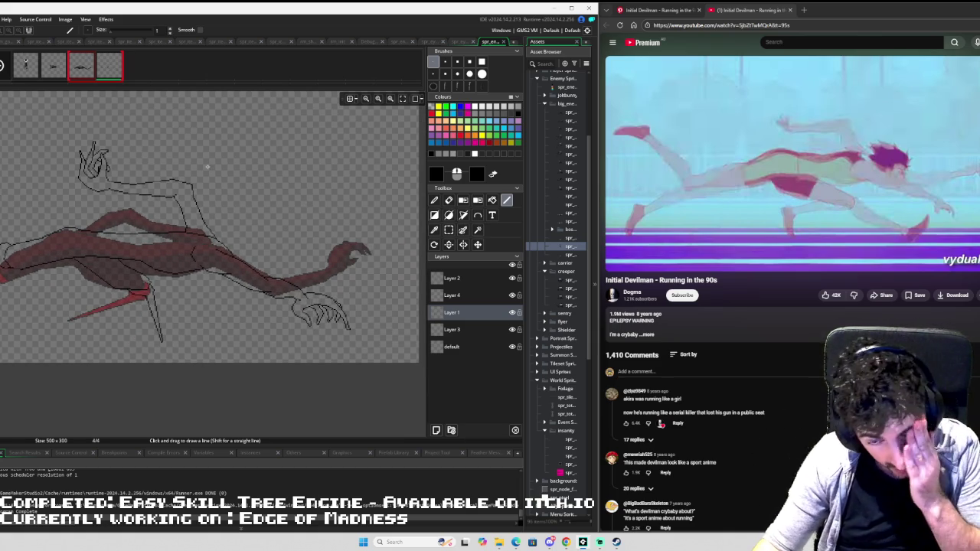
key("Left")
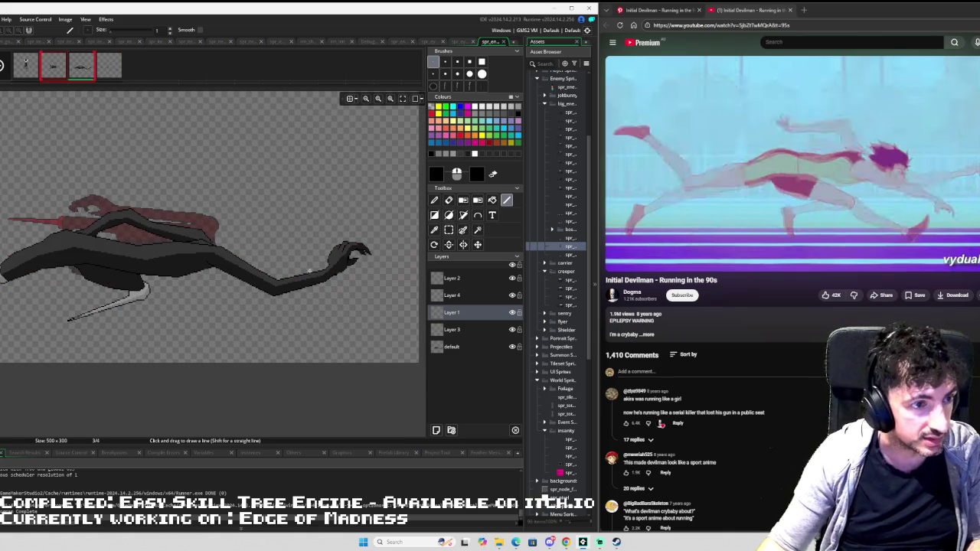
- Sample the dark grey from frame 3 and fill the creature's body on frame 4
key("i")
left_click(150, 253)
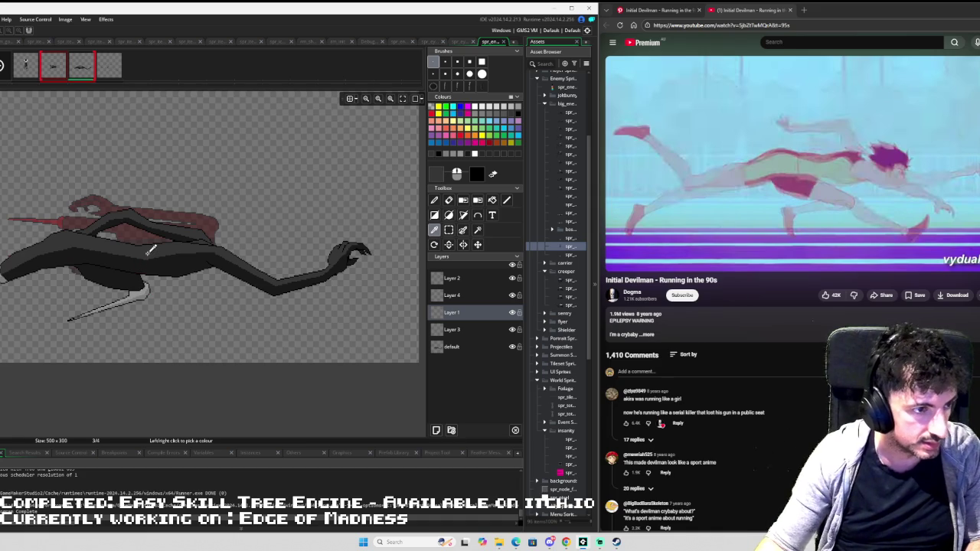
key("Right")
key("f")
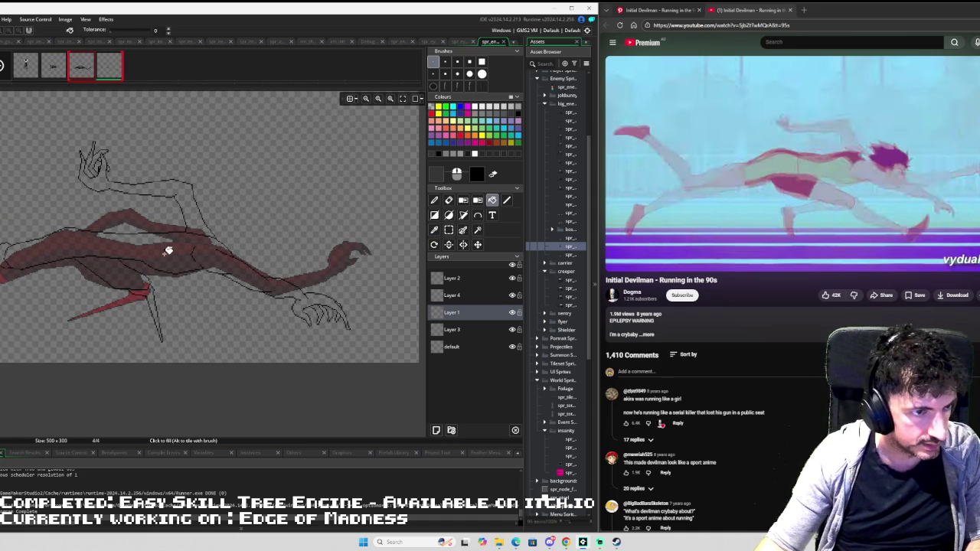
left_click(170, 249)
- Compare with frame 3 again and fill the area under the body dark grey
mouse_move(129, 247)
left_mouse_down()
mouse_move(225, 245)
mouse_move(193, 252)
mouse_move(127, 232)
left_mouse_up()
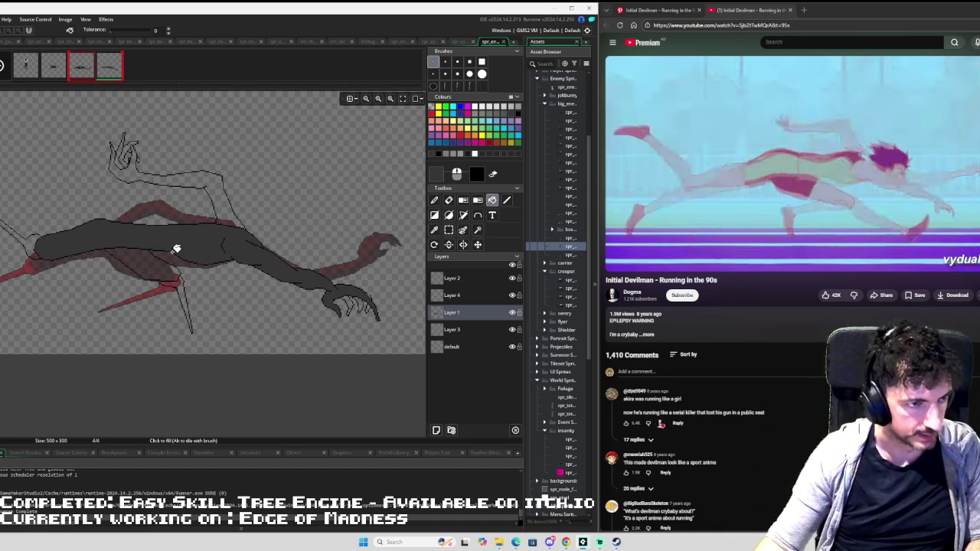
key("Left")
key("i")
key("Right")
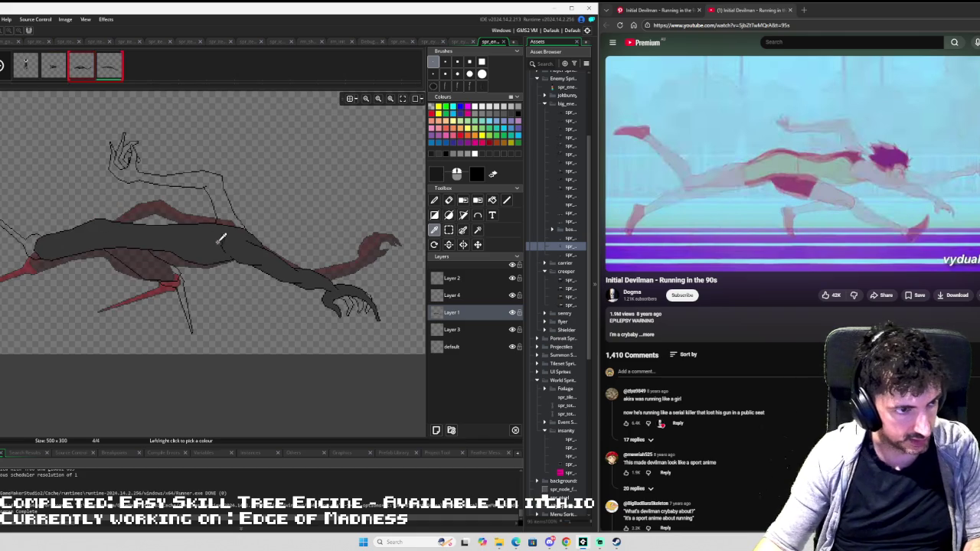
scroll(85, 148, "up", 1)
key("Left")
key("Right")
key("f")
left_click(182, 259)
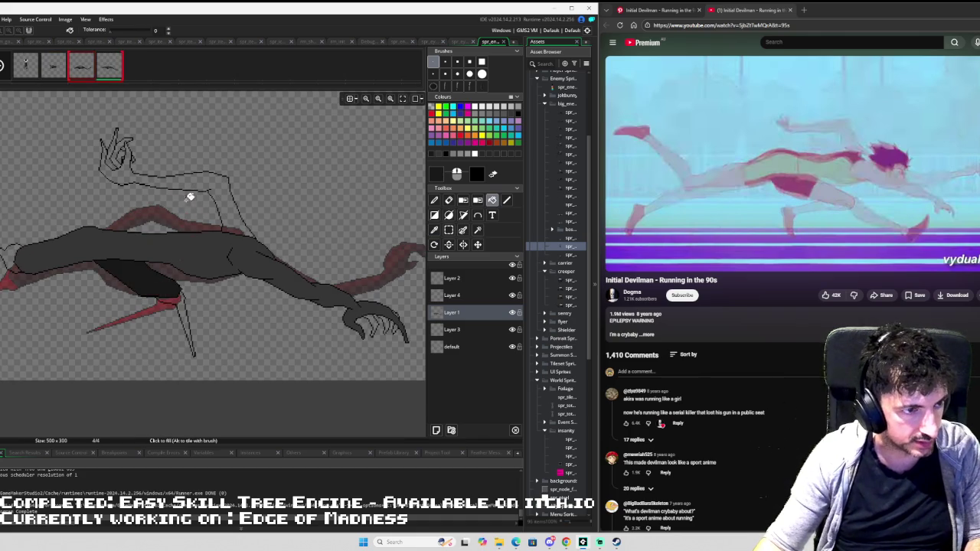
- Pan and zoom the view to centre on the arm and claw
left_click_drag(190, 199, 220, 230)
left_click_drag(329, 283, 243, 281)
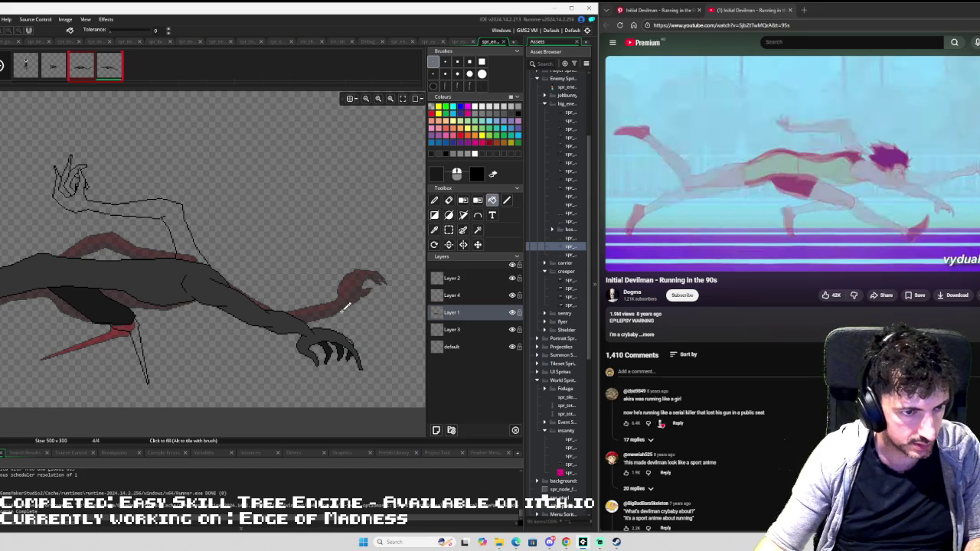
scroll(348, 310, "up", 2)
left_click_drag(355, 324, 297, 274)
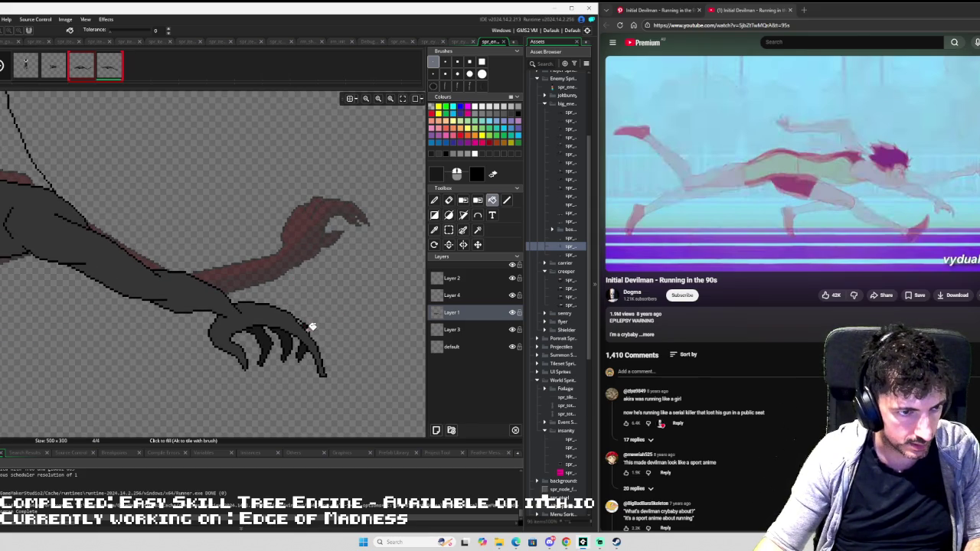
scroll(307, 321, "up", 2)
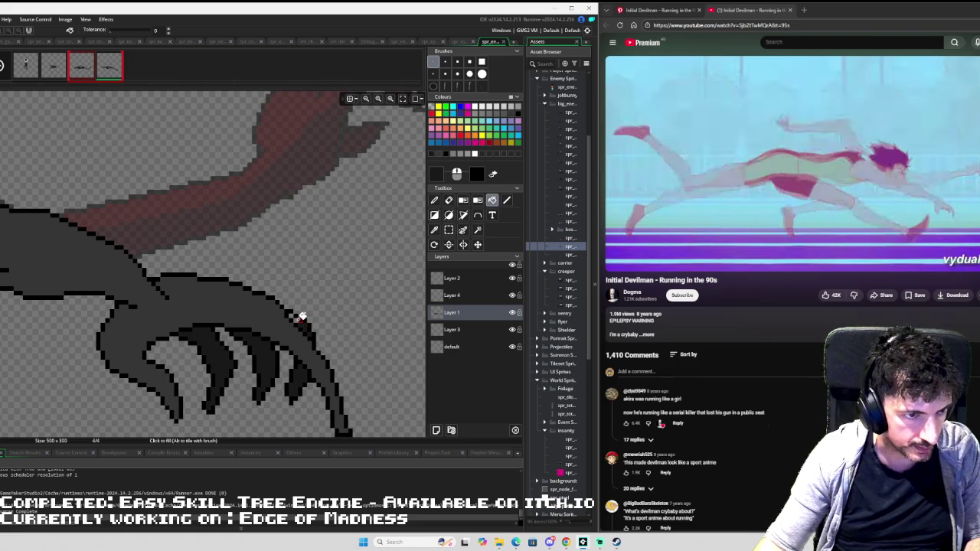
scroll(295, 314, "down", 3)
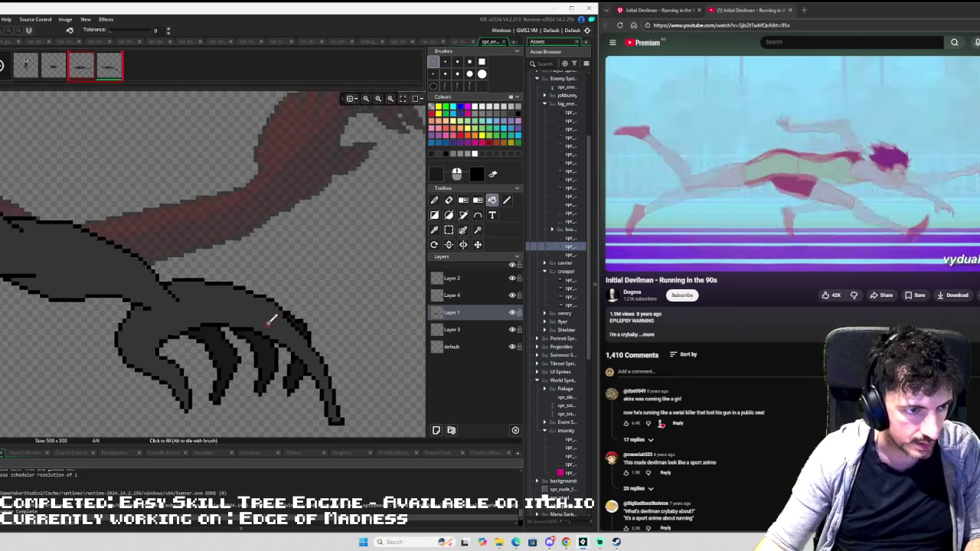
scroll(283, 280, "up", 2)
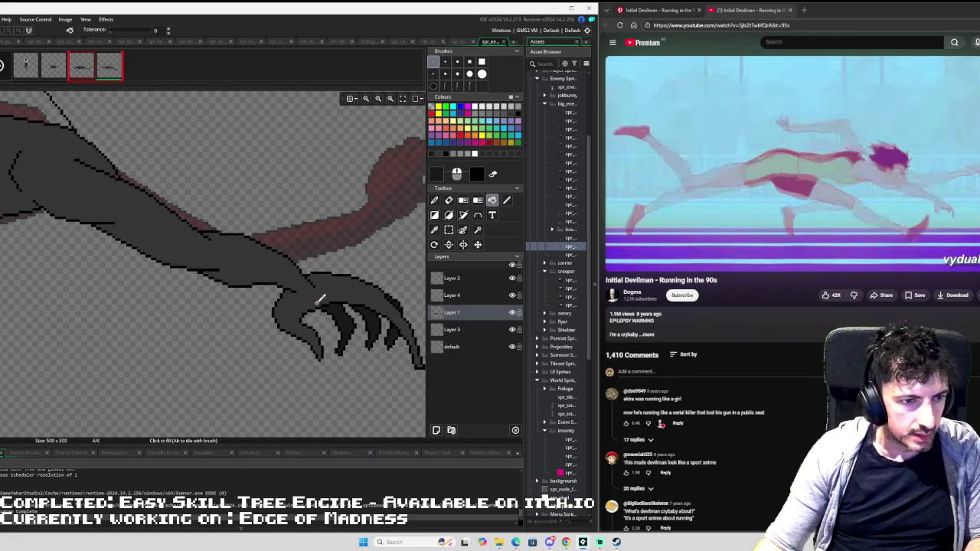
- Draw dividing lines on the claw's upper edge and lengthwise along the forearm, matching frame 3
key("l")
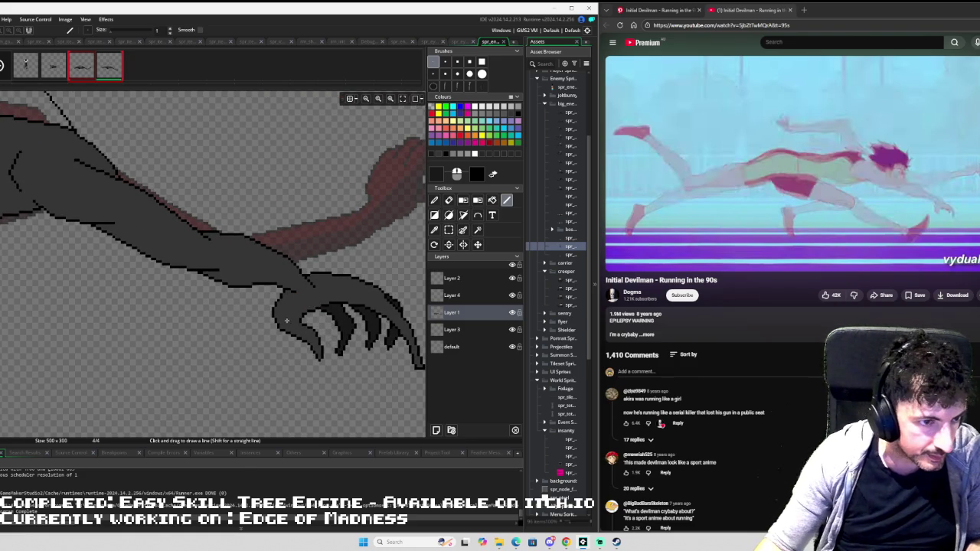
mouse_move(280, 325)
left_mouse_down()
mouse_move(288, 304)
mouse_move(304, 299)
left_mouse_up()
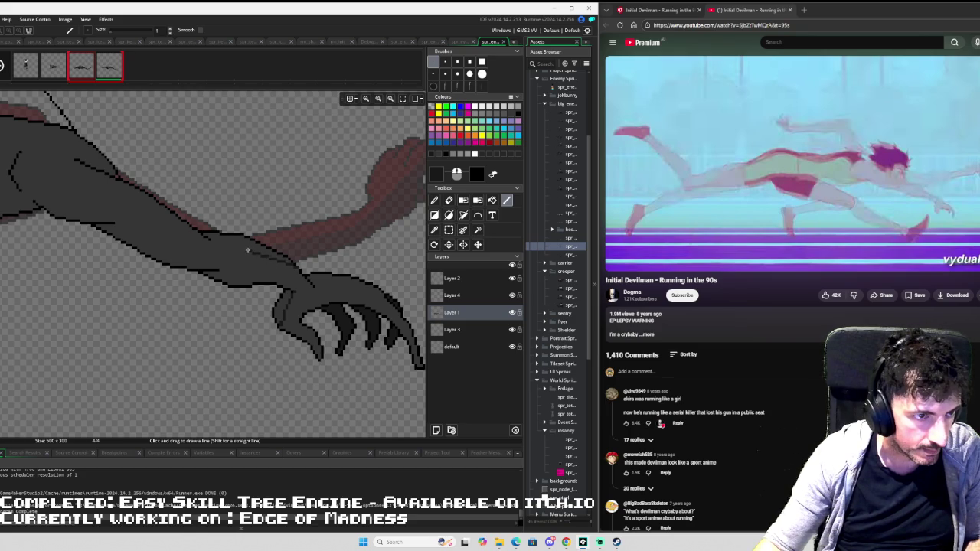
mouse_move(250, 251)
left_mouse_down()
mouse_move(193, 246)
mouse_move(114, 207)
mouse_move(55, 198)
mouse_move(41, 185)
mouse_move(68, 185)
mouse_move(14, 167)
mouse_move(359, 250)
left_mouse_up()
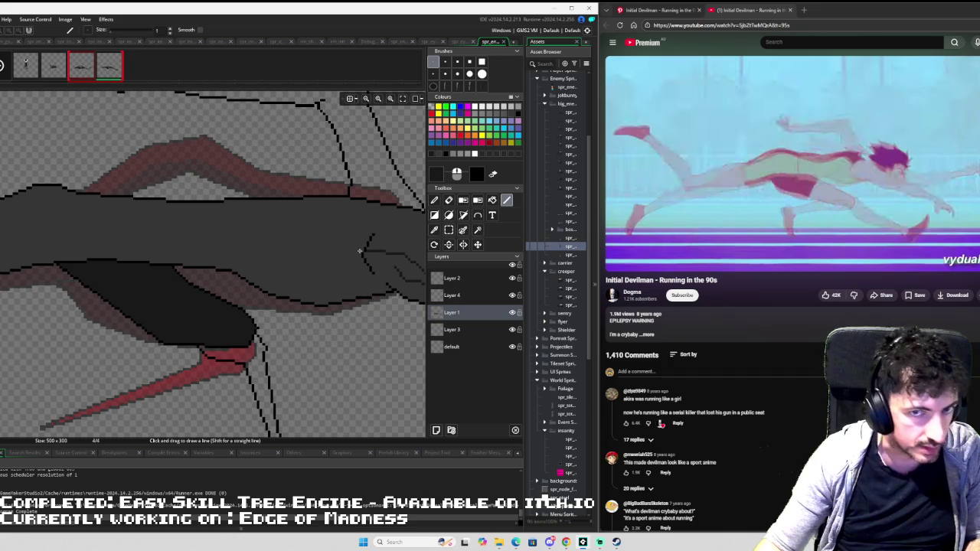
key("Left")
key("Right")
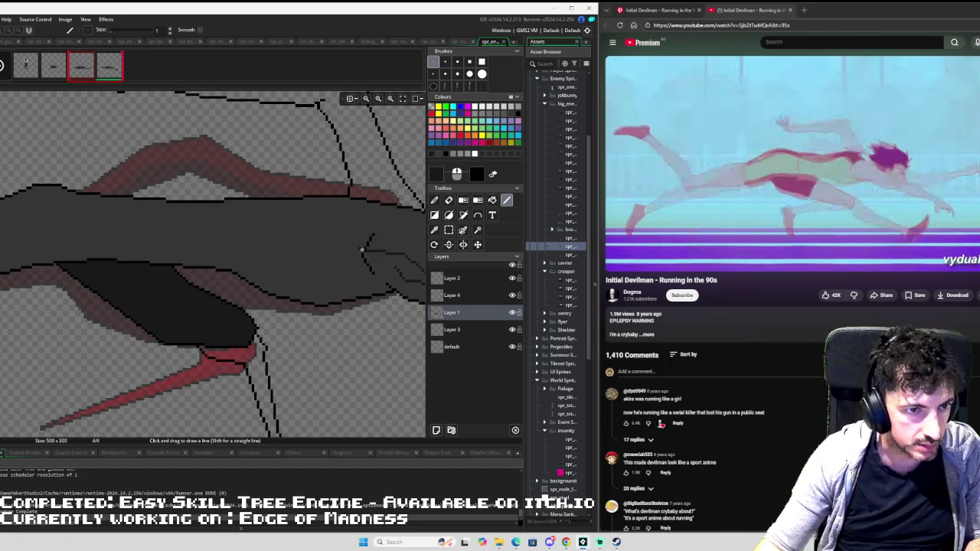
mouse_move(347, 246)
left_mouse_down()
mouse_move(21, 235)
mouse_move(237, 248)
mouse_move(94, 286)
left_mouse_up()
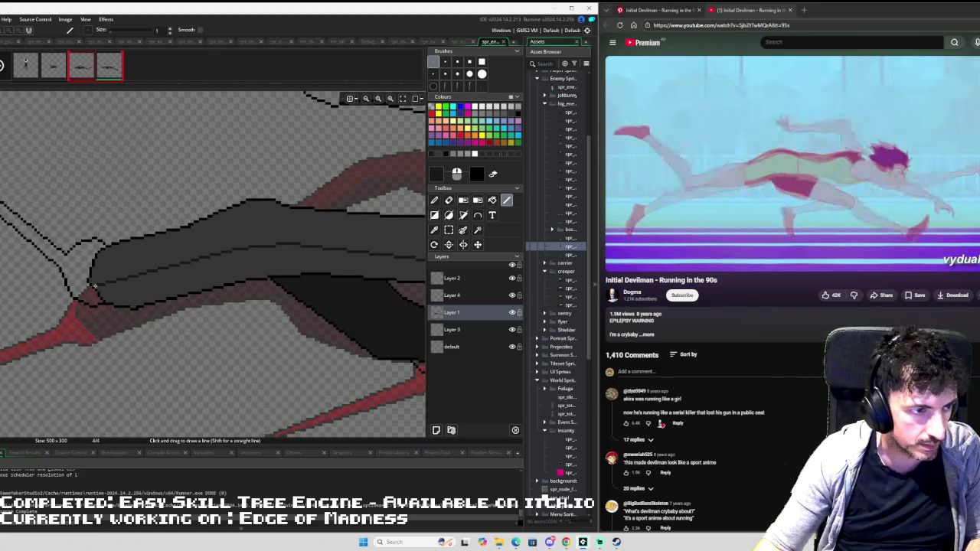
- Flood-fill the lower half of the last frame's arm with darker grey
key("f")
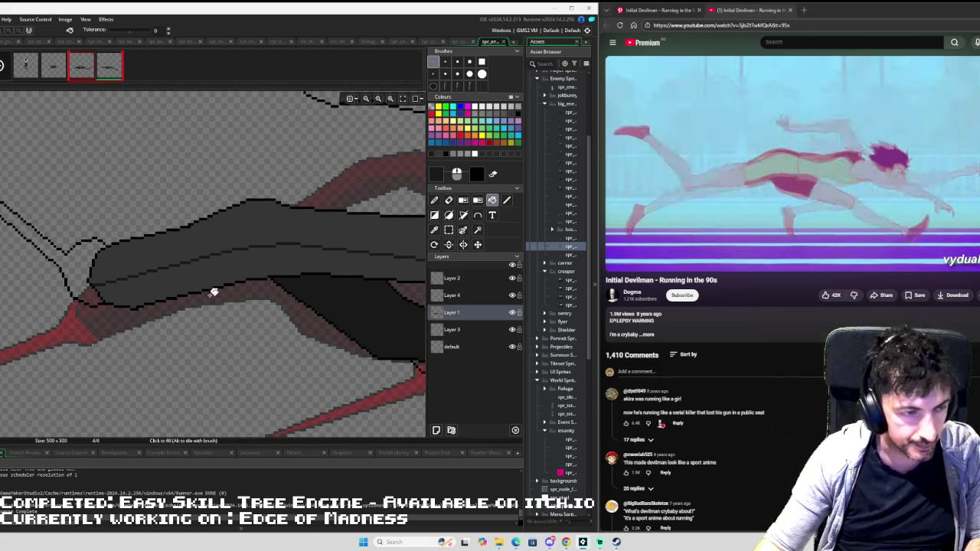
left_click(188, 279)
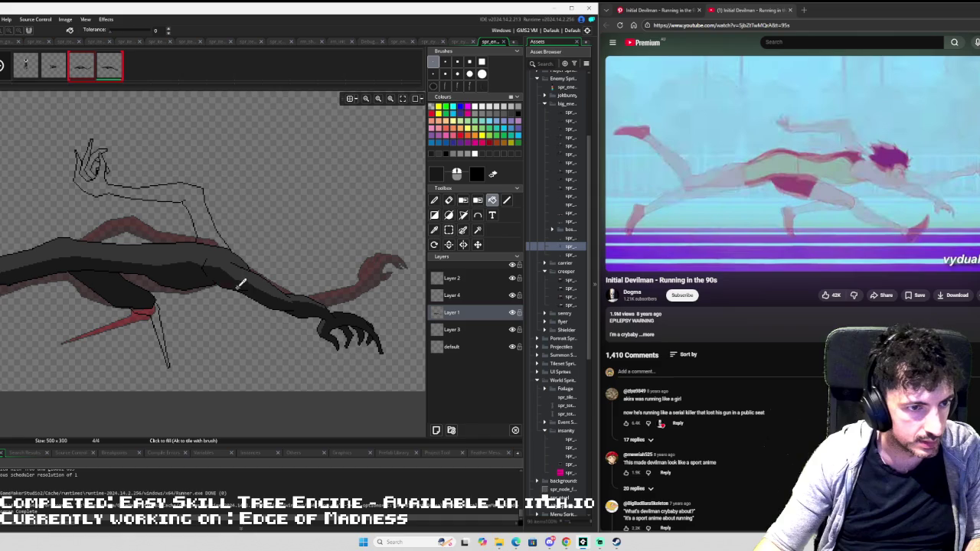
scroll(356, 300, "up", 2)
scroll(358, 300, "up", 3)
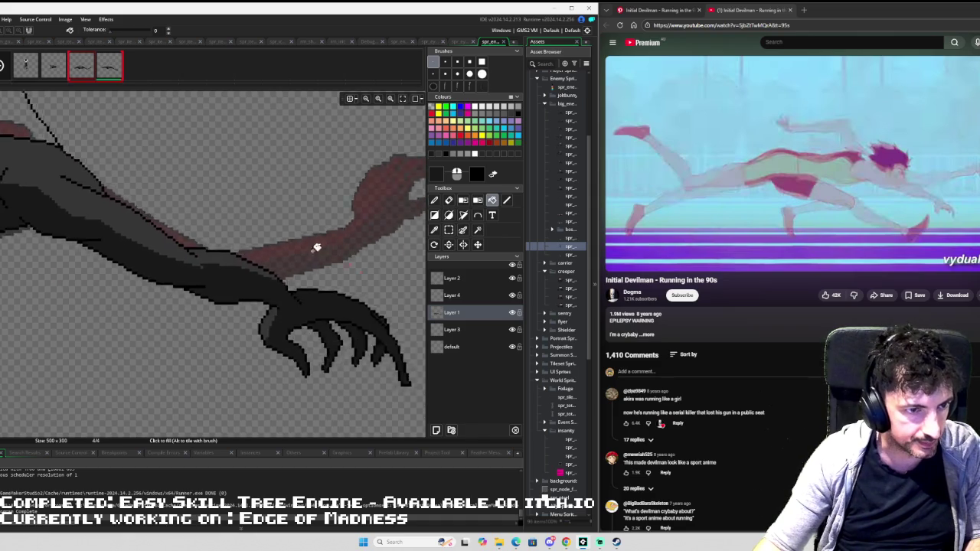
- Sample the lighter grey from the arm, draw a dividing line across the claw, and fill that band
key("i")
left_click(116, 232)
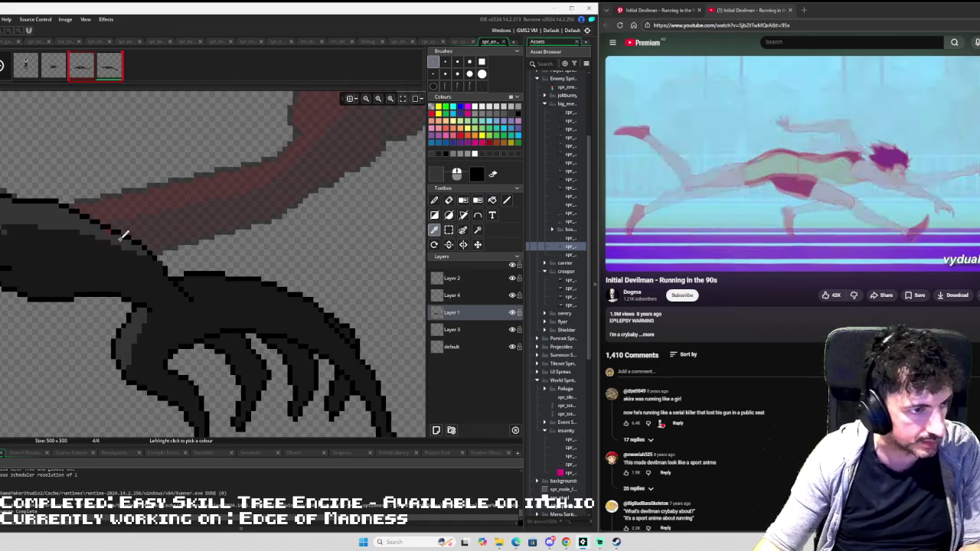
key("l")
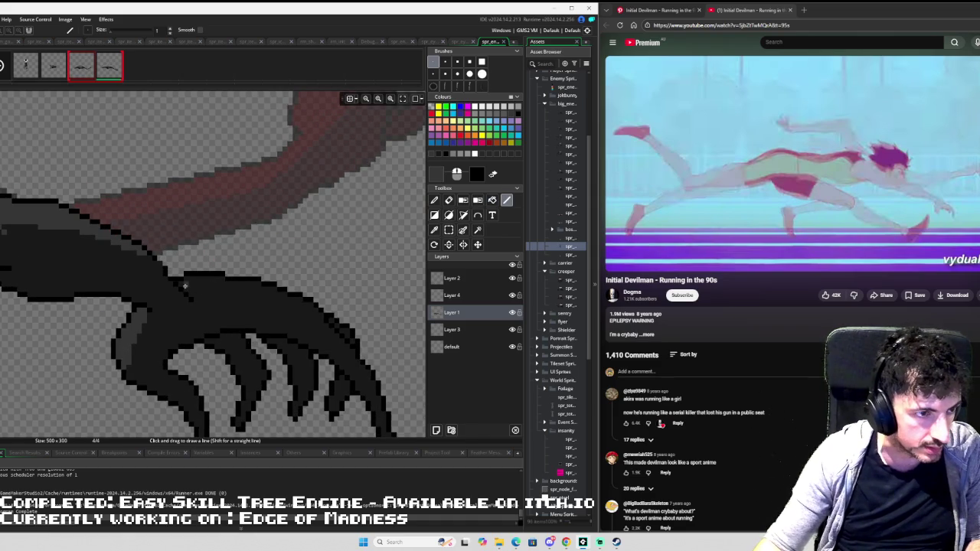
mouse_move(194, 289)
left_mouse_down()
mouse_move(276, 296)
mouse_move(321, 320)
left_mouse_up()
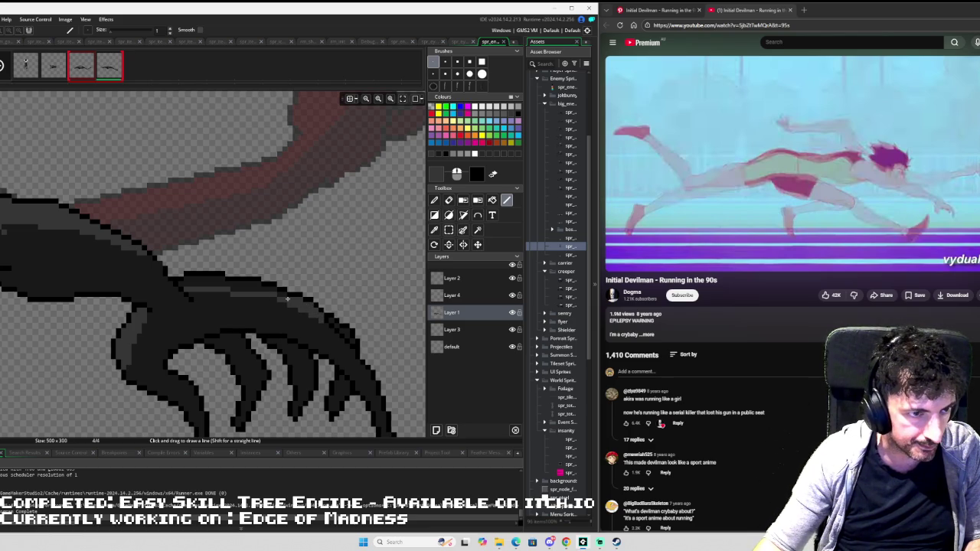
key("f")
left_click(257, 286)
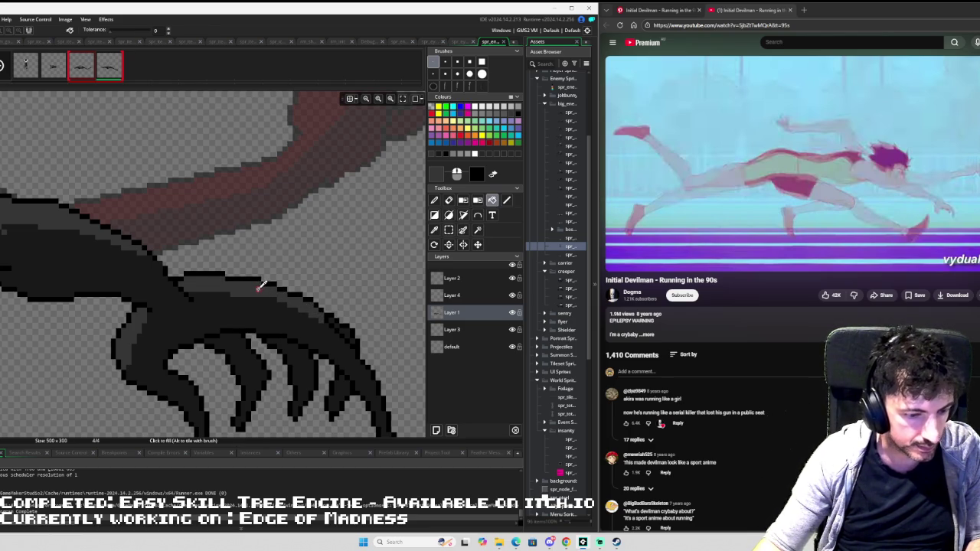
- Touch up the arm and claw tips with the Pencil
scroll(266, 291, "down", 5)
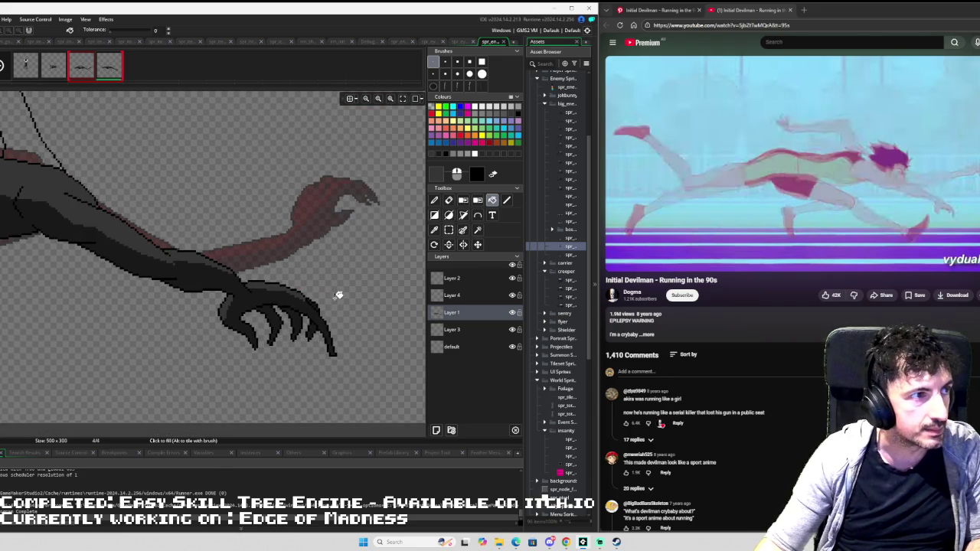
left_click_drag(338, 294, 282, 255)
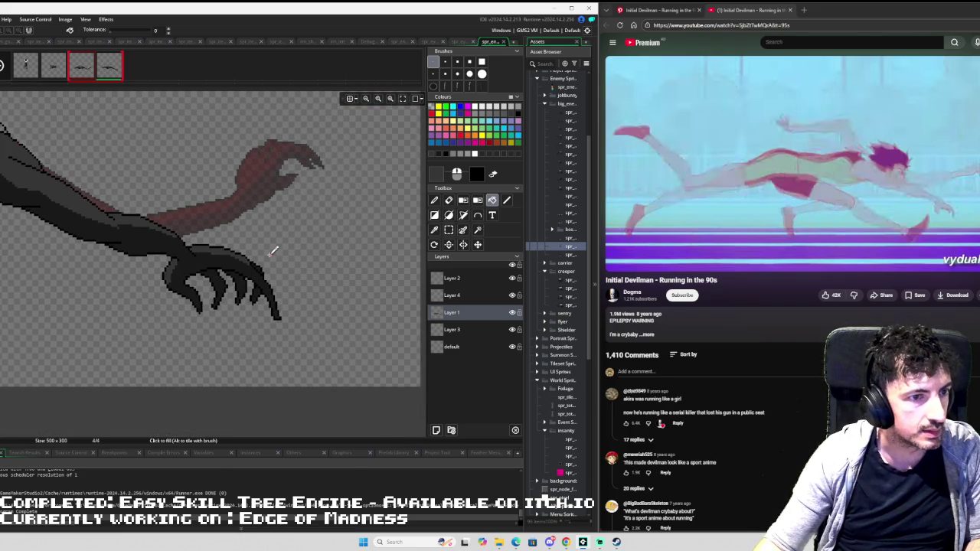
scroll(273, 251, "up", 2)
key("d")
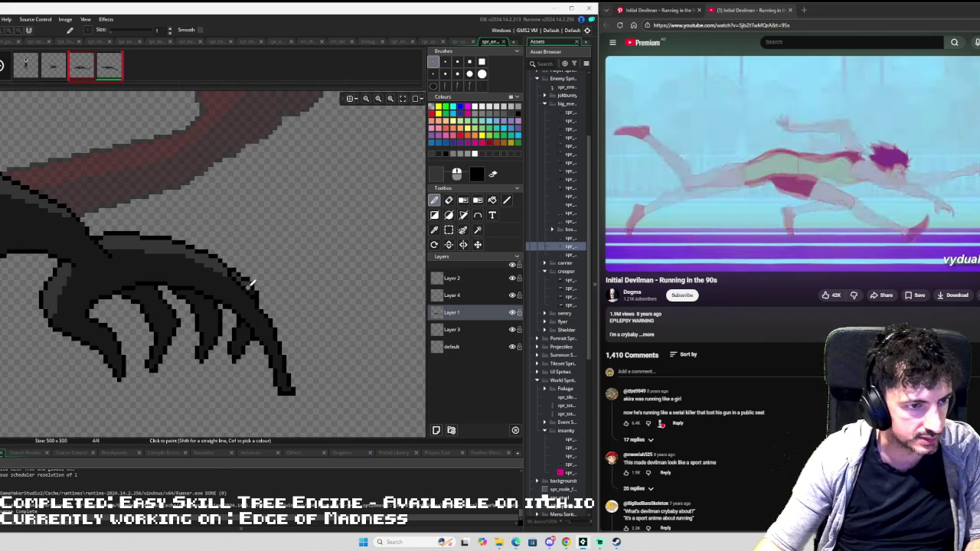
left_click_drag(138, 214, 265, 271)
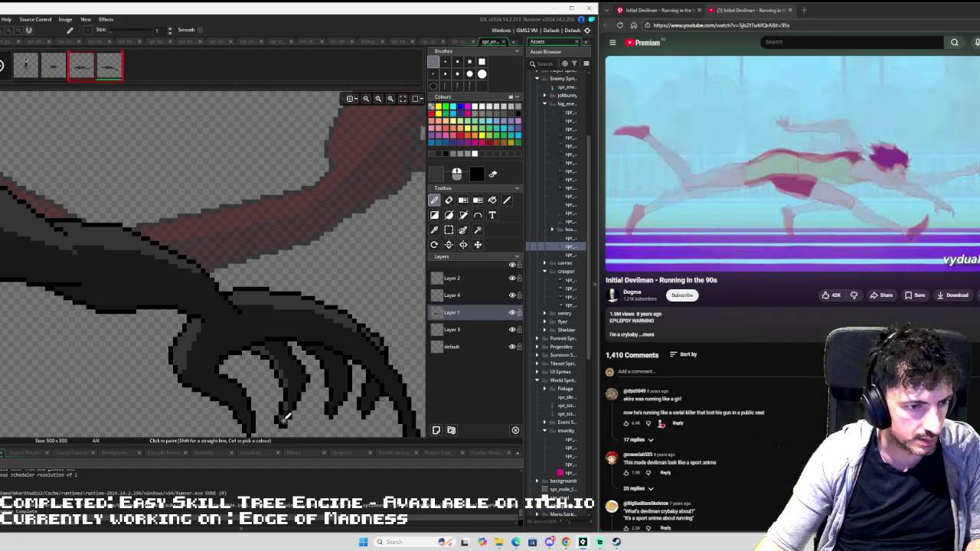
scroll(365, 335, "down", 5)
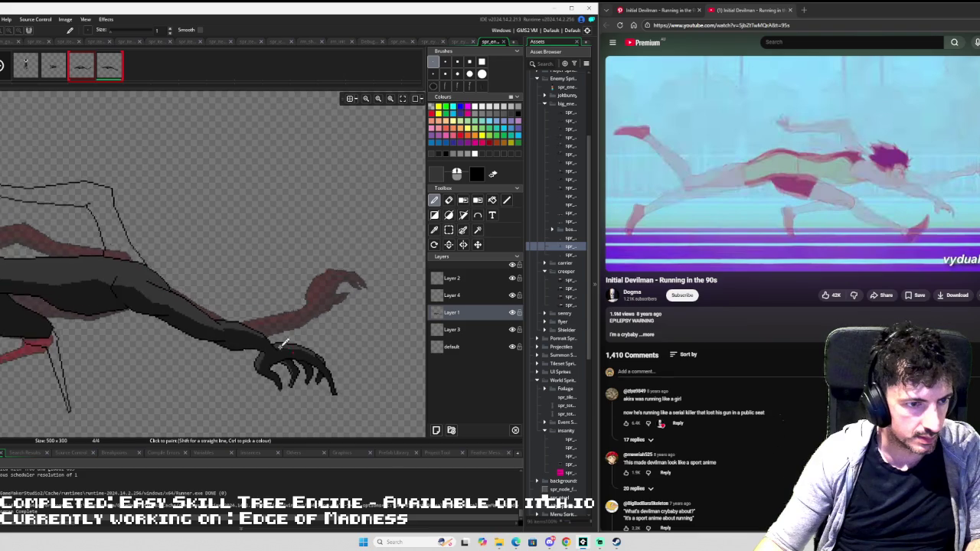
scroll(360, 333, "up", 5)
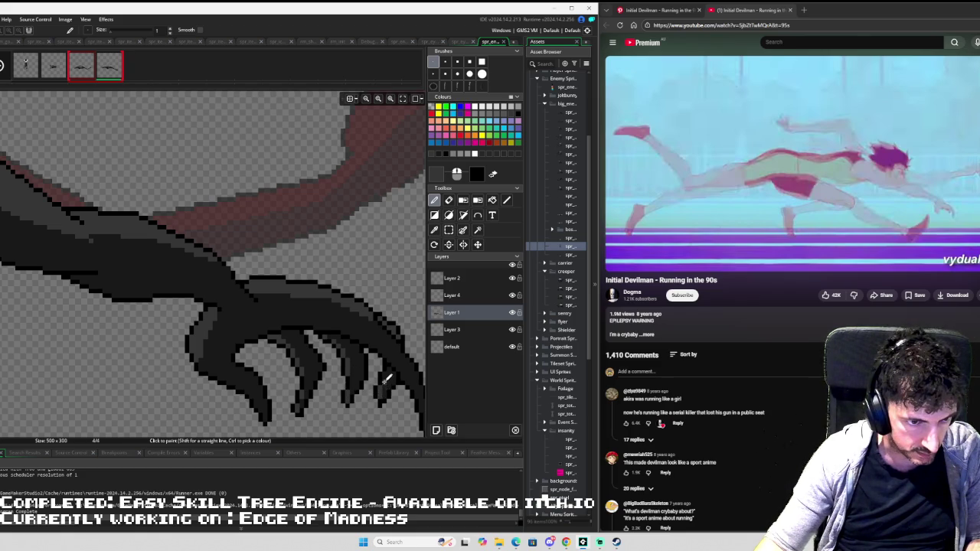
scroll(325, 339, "down", 5)
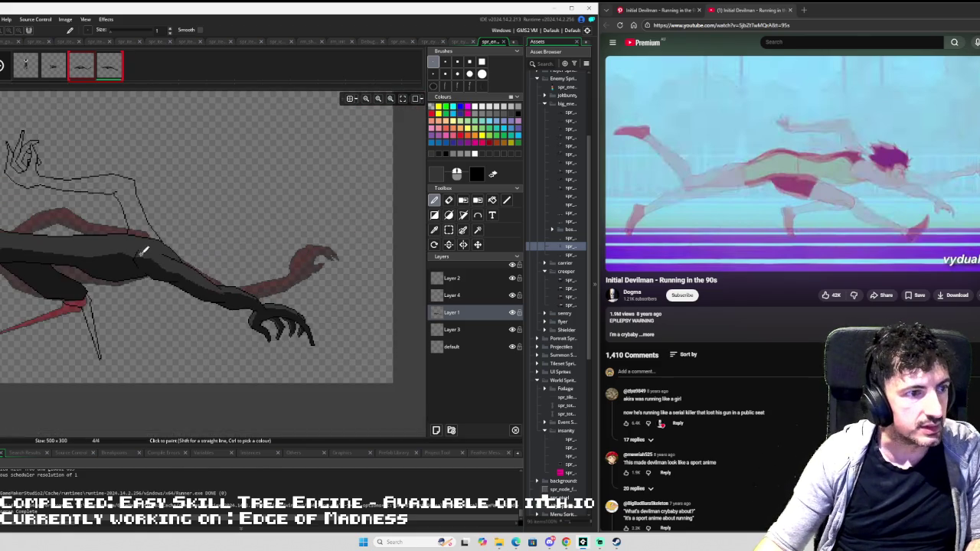
left_click_drag(143, 252, 336, 303)
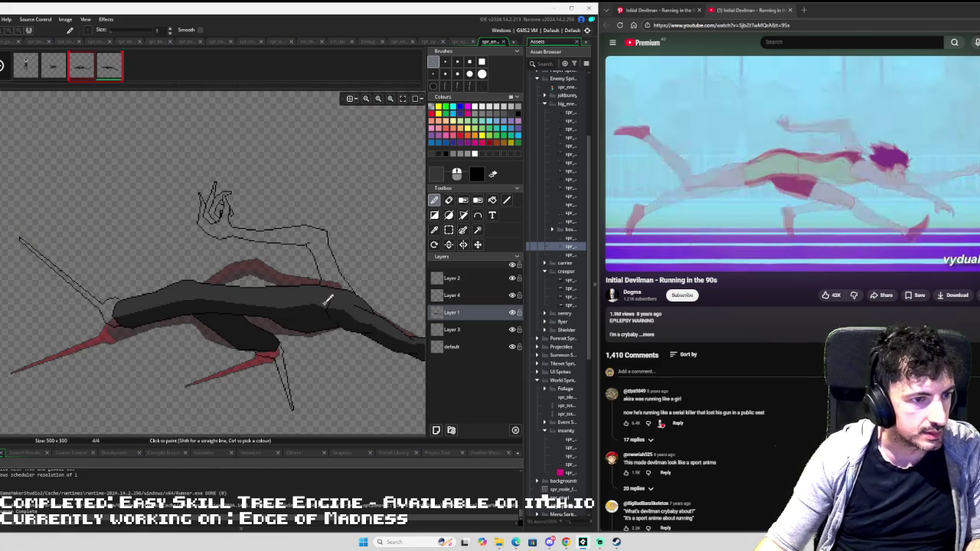
scroll(328, 300, "up", 2)
mouse_move(175, 284)
left_mouse_down()
mouse_move(258, 280)
mouse_move(253, 287)
left_mouse_up()
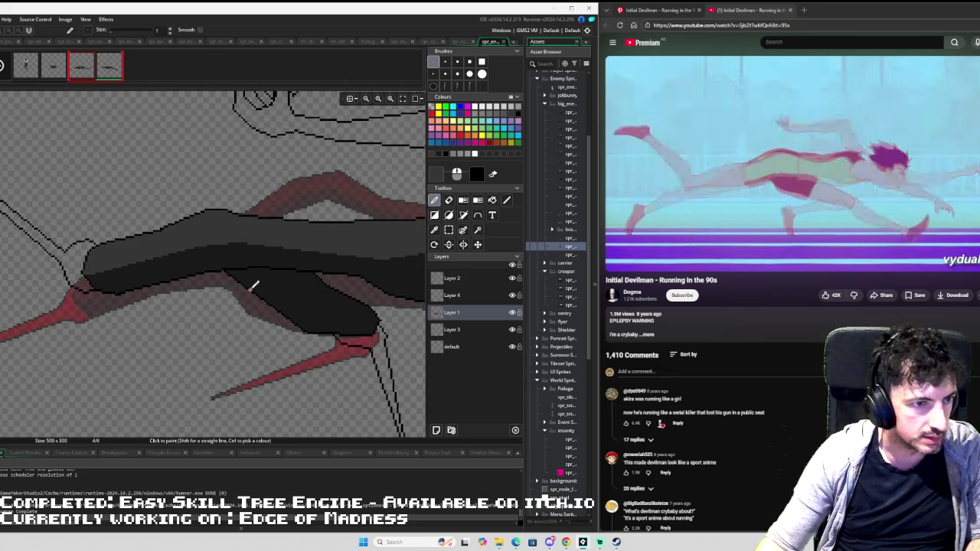
scroll(253, 287, "up", 2)
key("l")
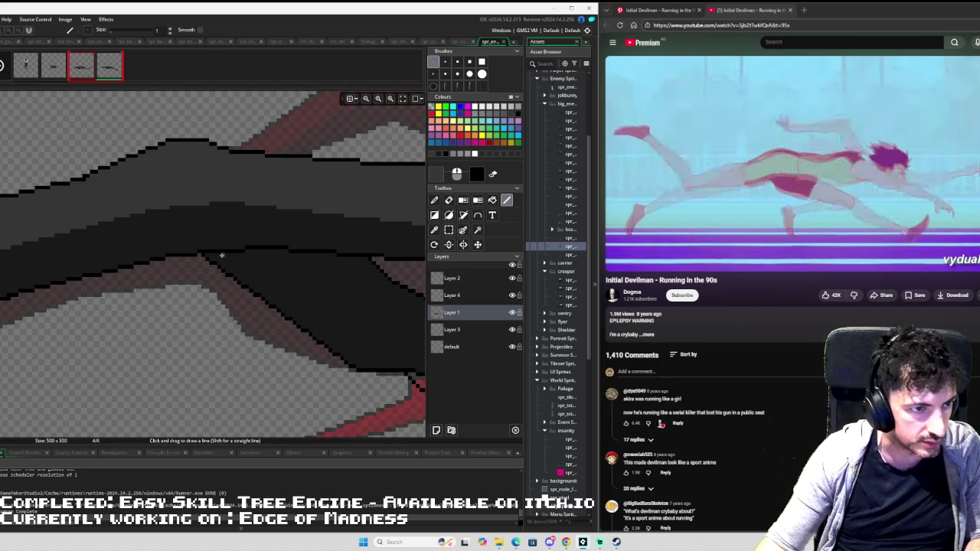
key("f")
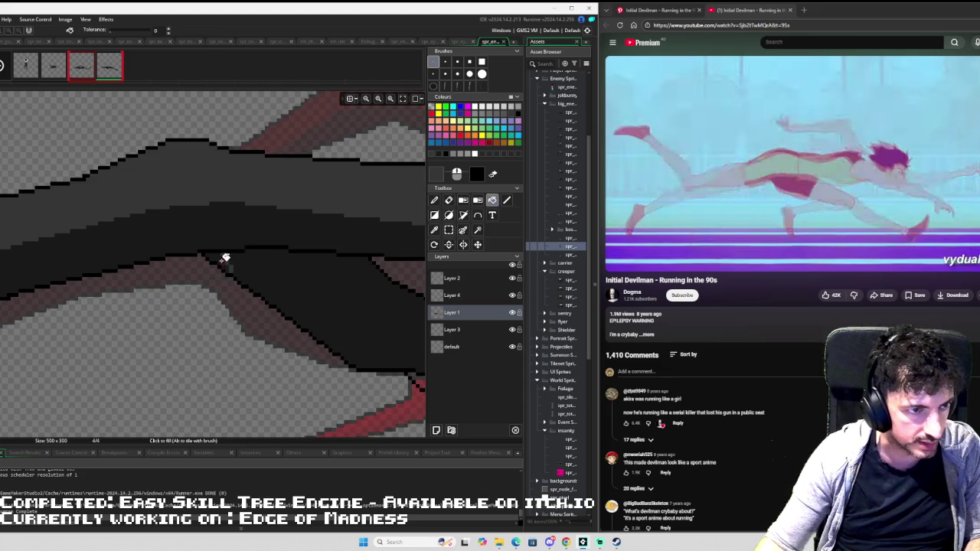
scroll(256, 253, "down", 3)
scroll(265, 253, "down", 1)
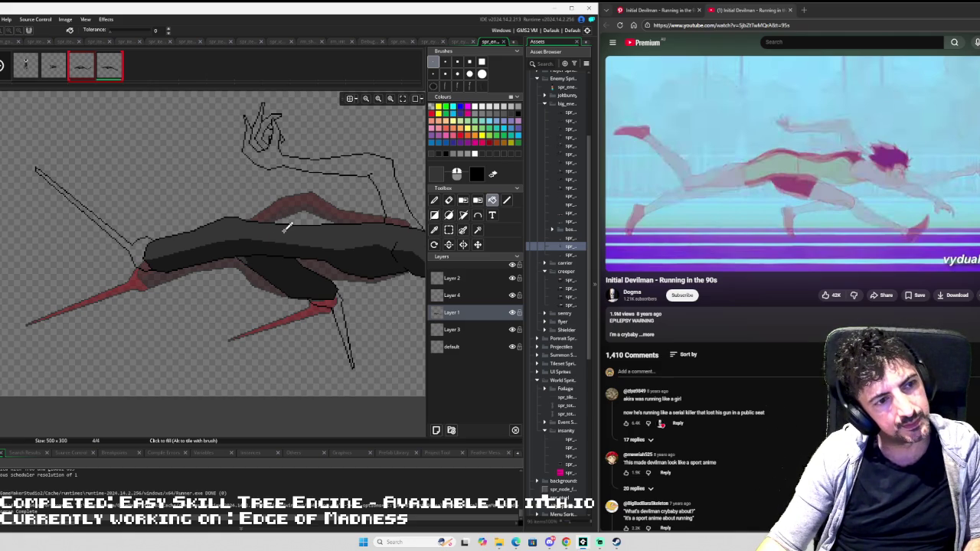
left_click_drag(311, 171, 145, 210)
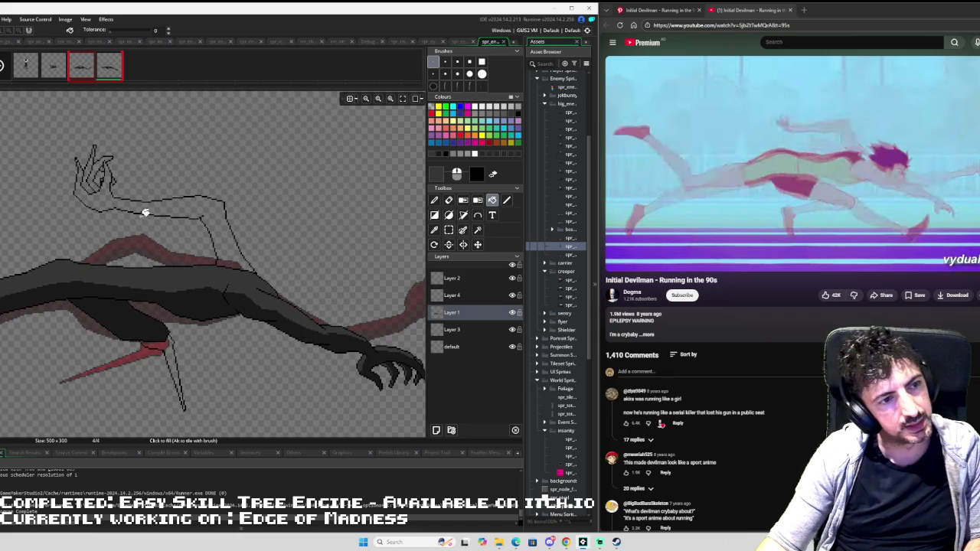
- Fill the raised arm, claw fingers, palm and fingertip with dark grey
left_click(207, 209)
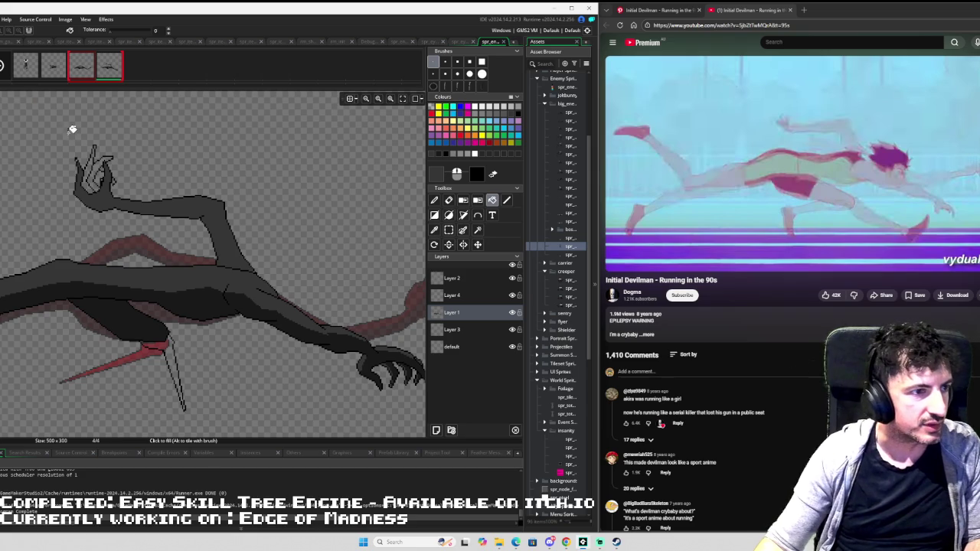
scroll(72, 127, "up", 5)
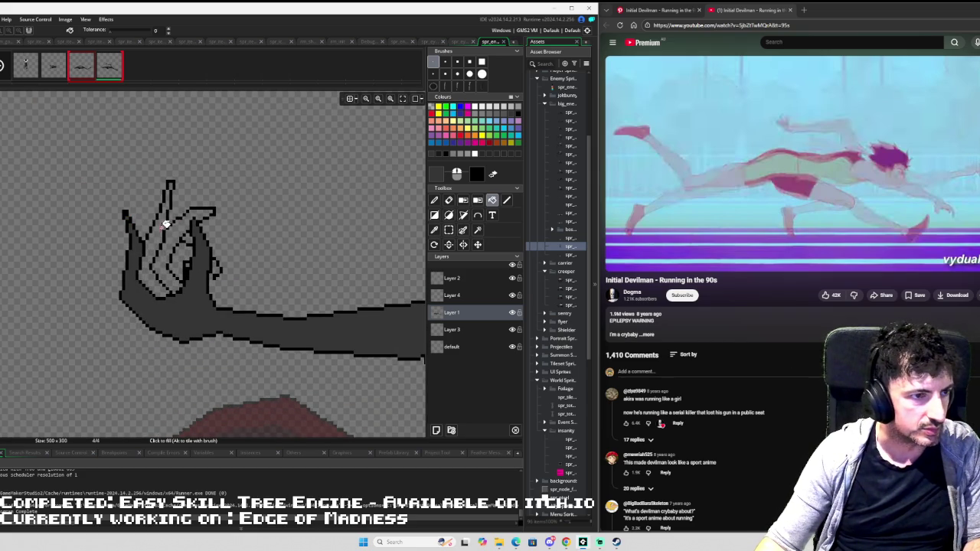
left_click(164, 222)
left_click(187, 231)
left_click(172, 189)
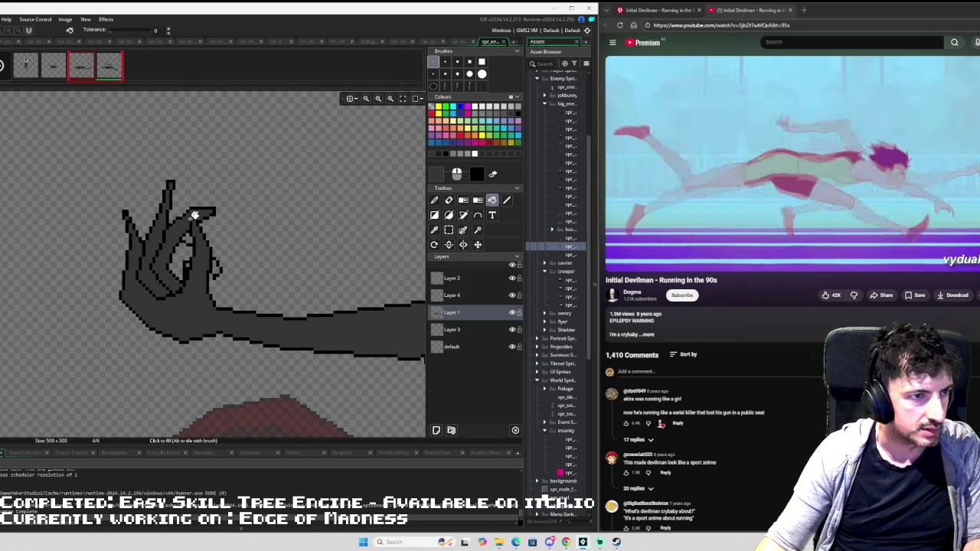
left_click(192, 253)
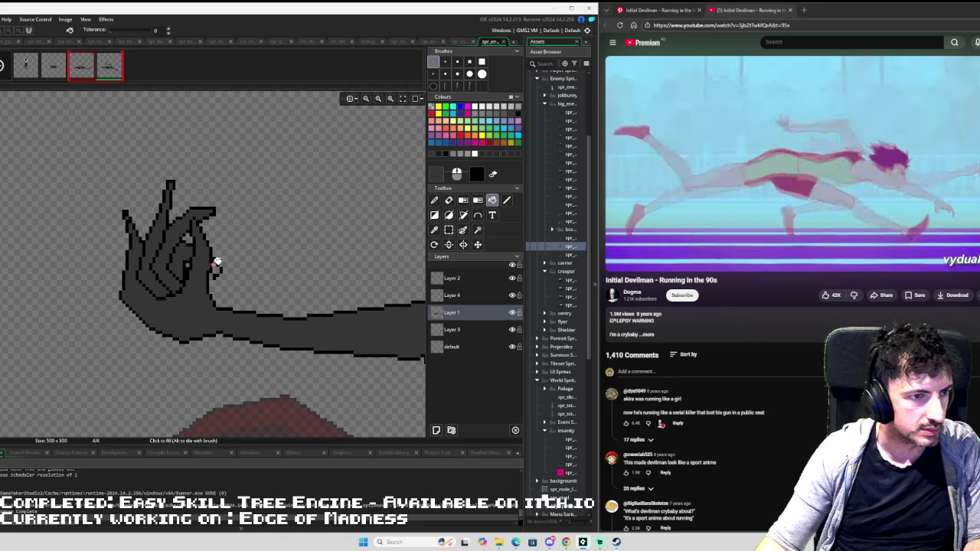
- Pick a grey from the claw and draw a line separating the fingers
key("i")
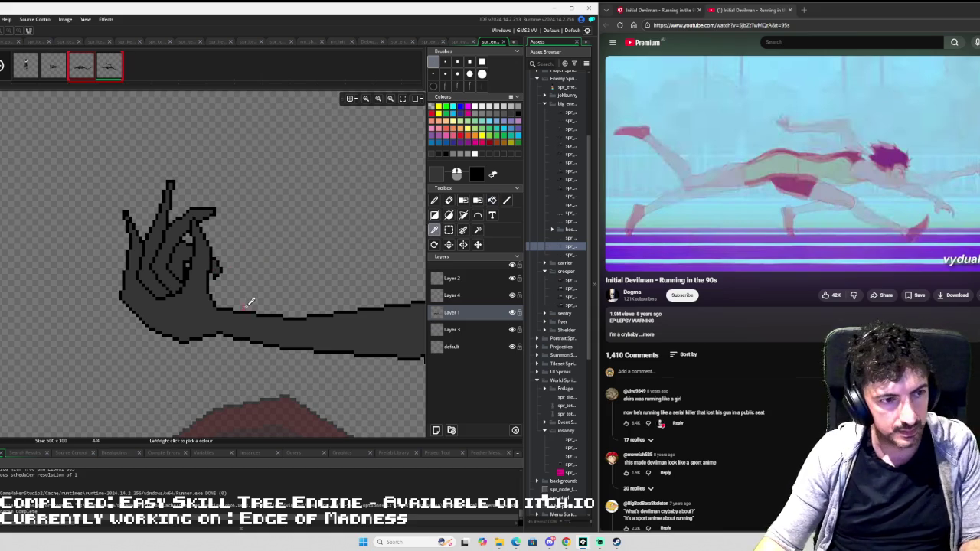
scroll(247, 299, "up", 2)
left_click(207, 376)
scroll(165, 205, "down", 2)
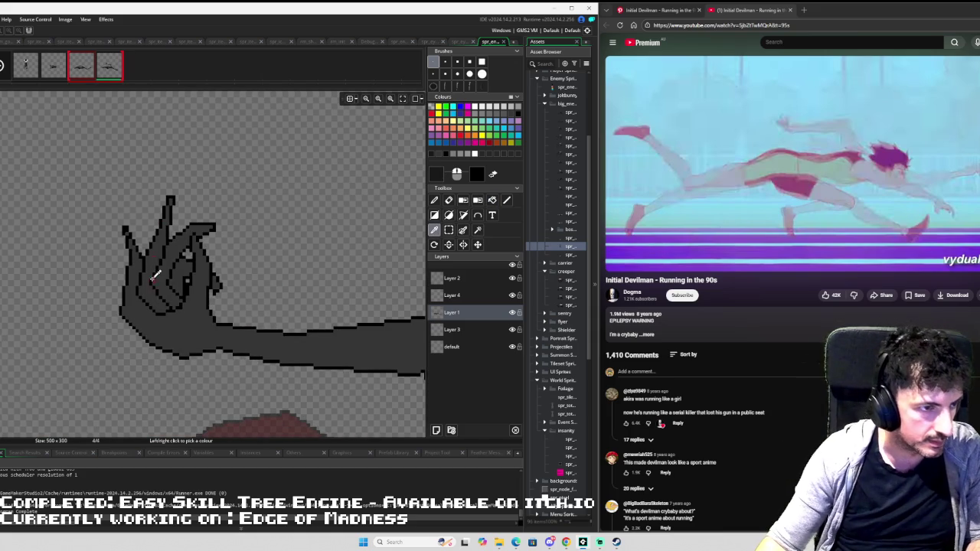
key("d")
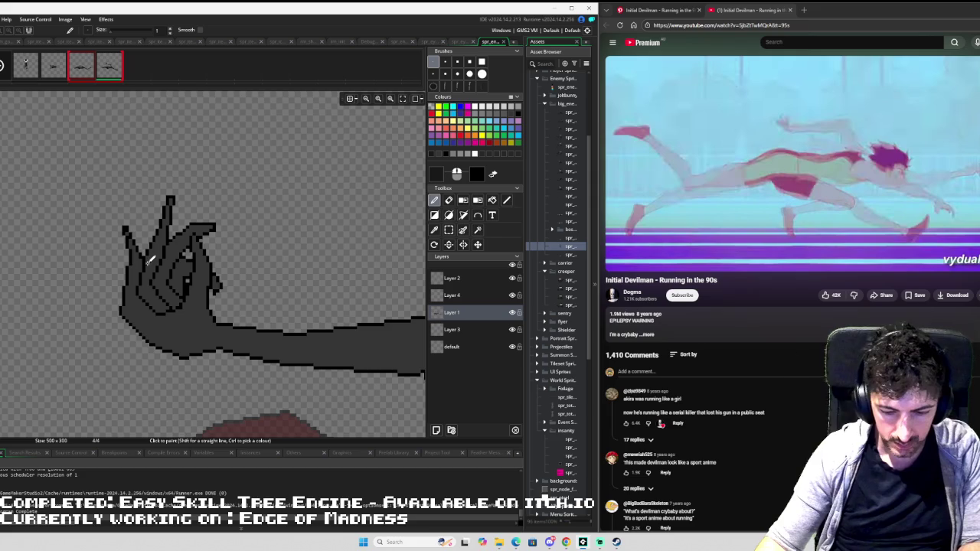
key("l")
left_click_drag(146, 264, 160, 240)
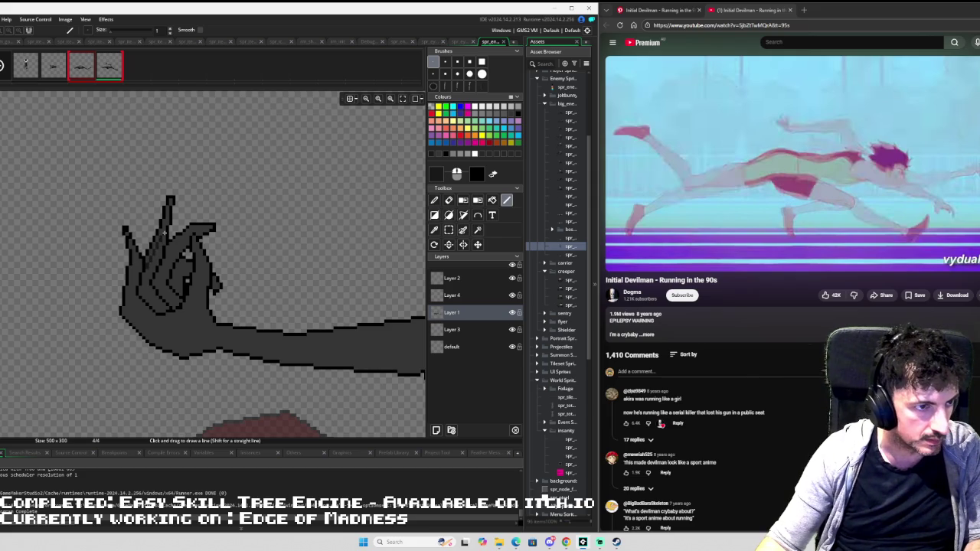
- Fill the three remaining light gaps between the fingers with dark grey
key("g")
key("f")
key("g")
key("l")
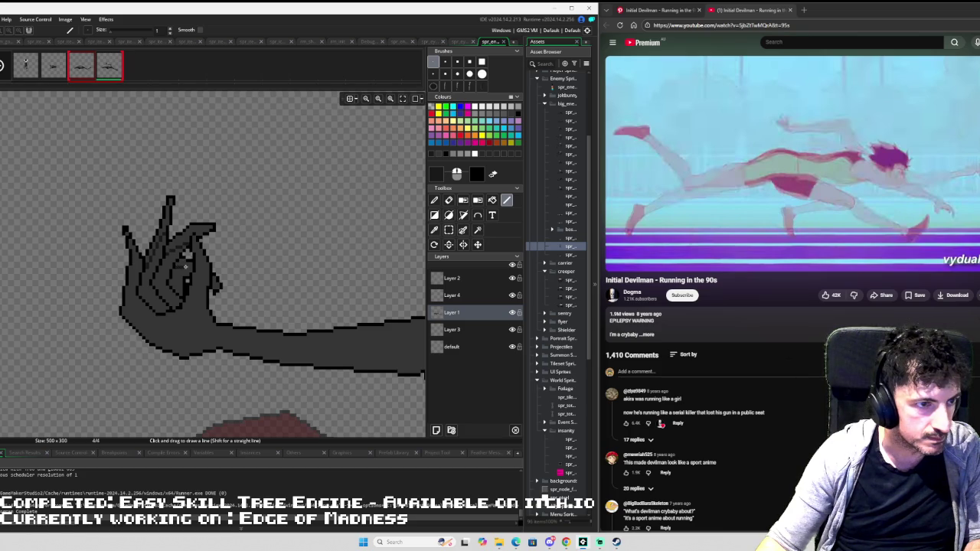
key("g")
key("g")
key("f")
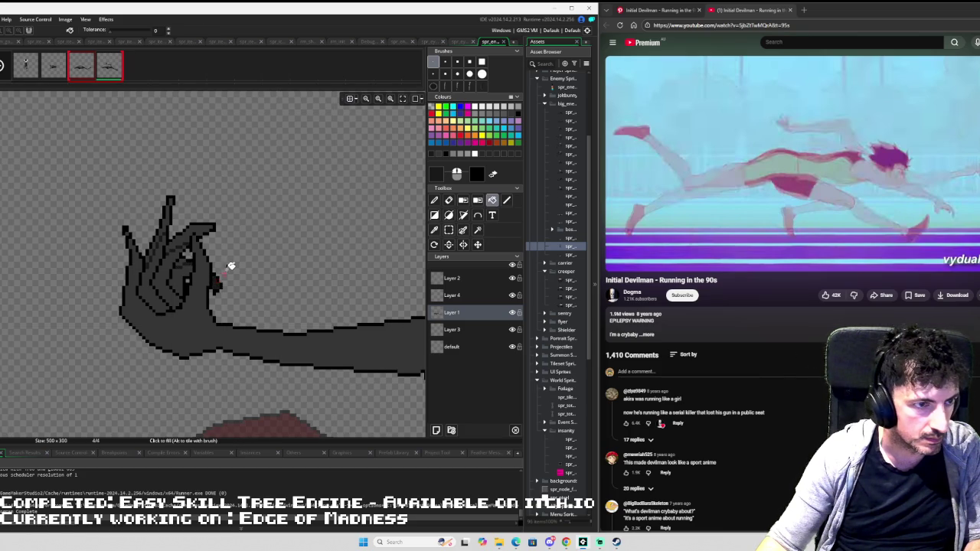
left_click(175, 280)
left_click(164, 273)
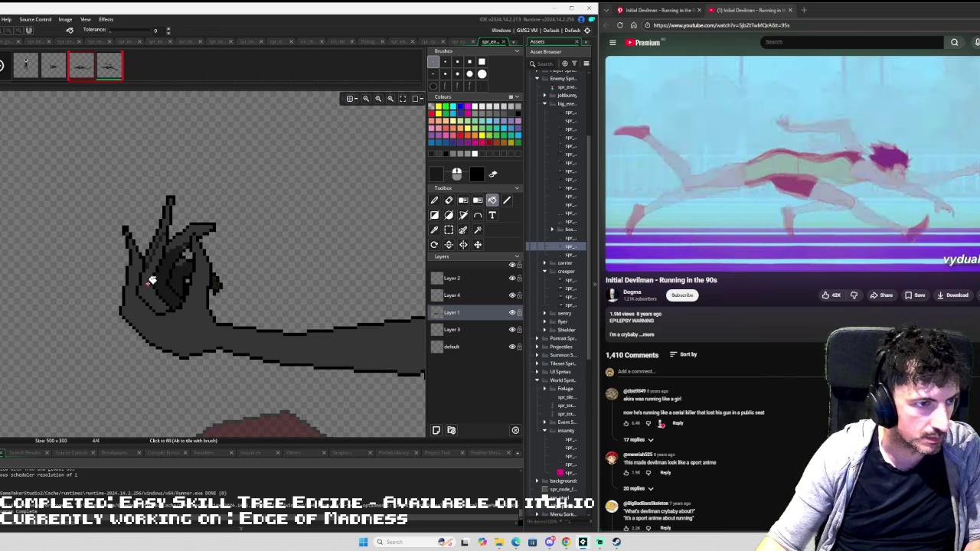
left_click(152, 280)
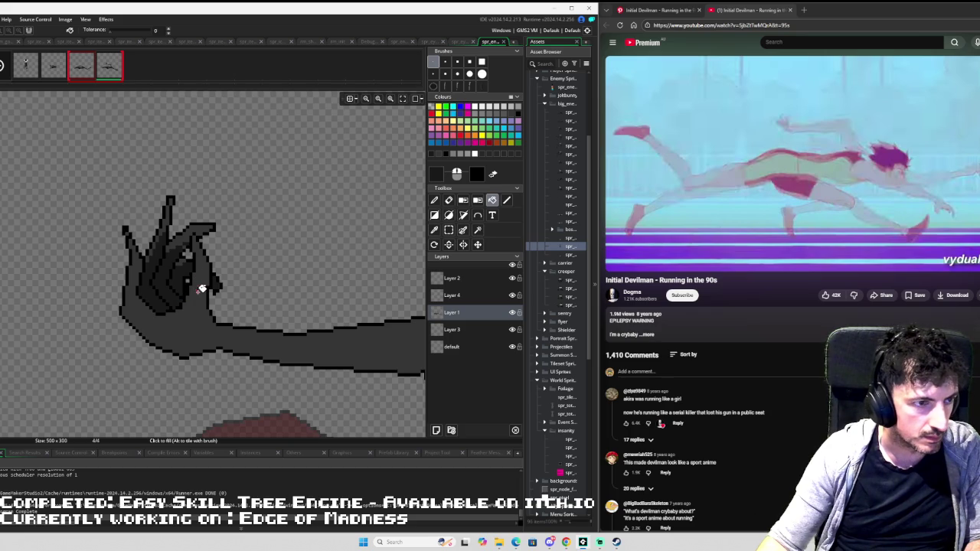
scroll(192, 284, "down", 1)
scroll(197, 278, "down", 2)
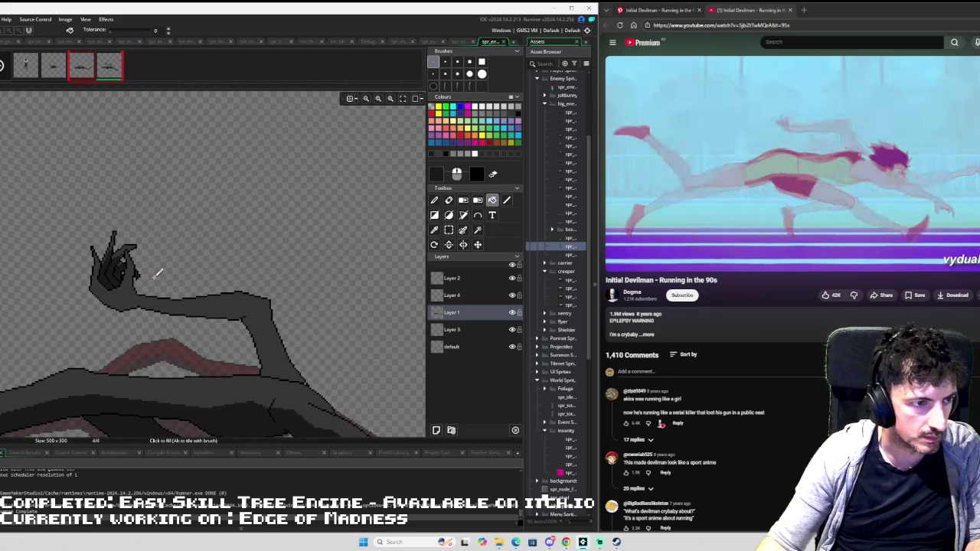
- Draw a line along the arm's underside and fill the strip below it with darker grey
scroll(157, 274, "up", 2)
key("l")
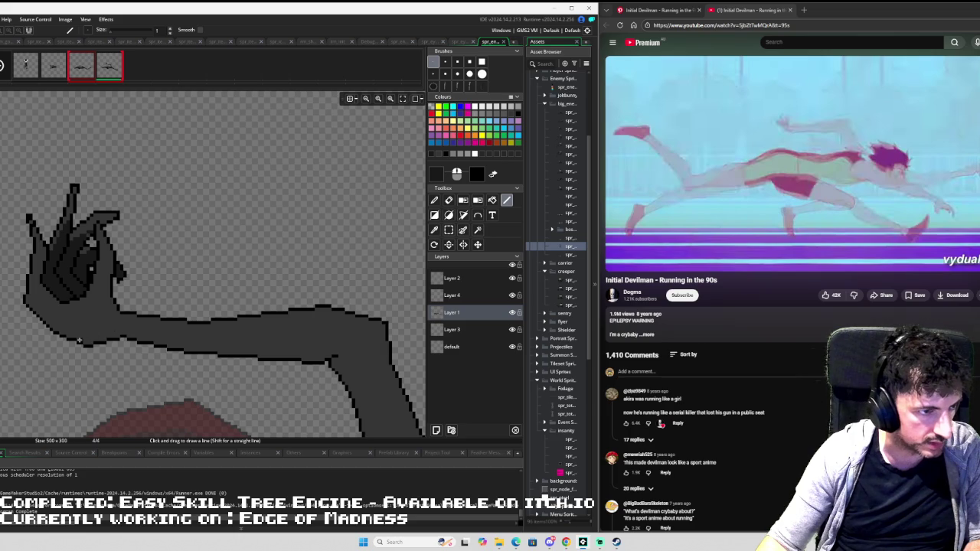
left_click_drag(87, 334, 347, 342)
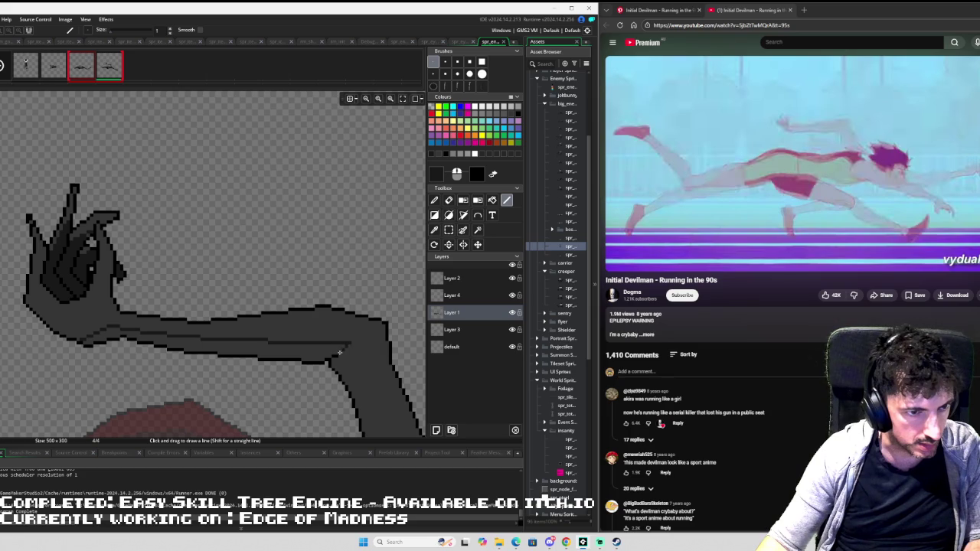
key("f")
left_click(299, 345)
scroll(324, 339, "up", 3)
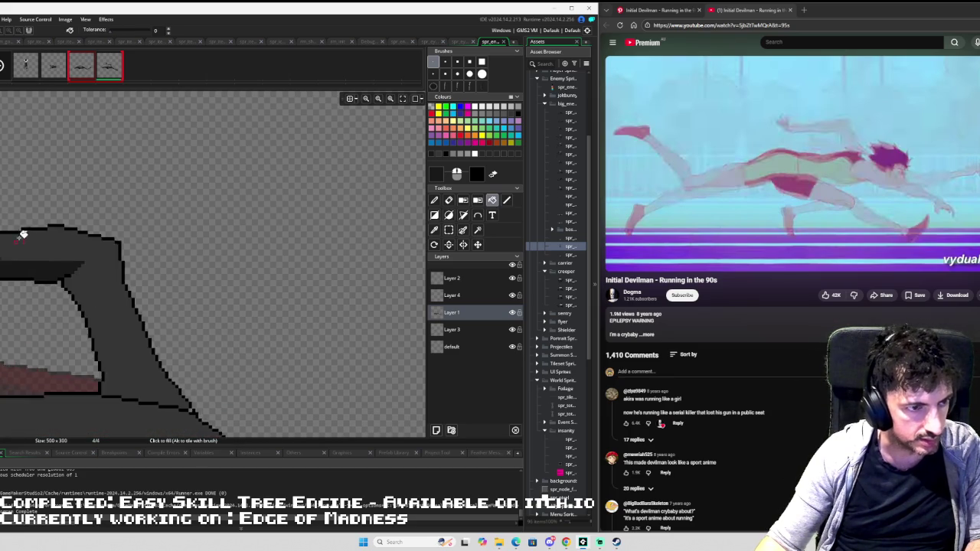
scroll(42, 250, "down", 3)
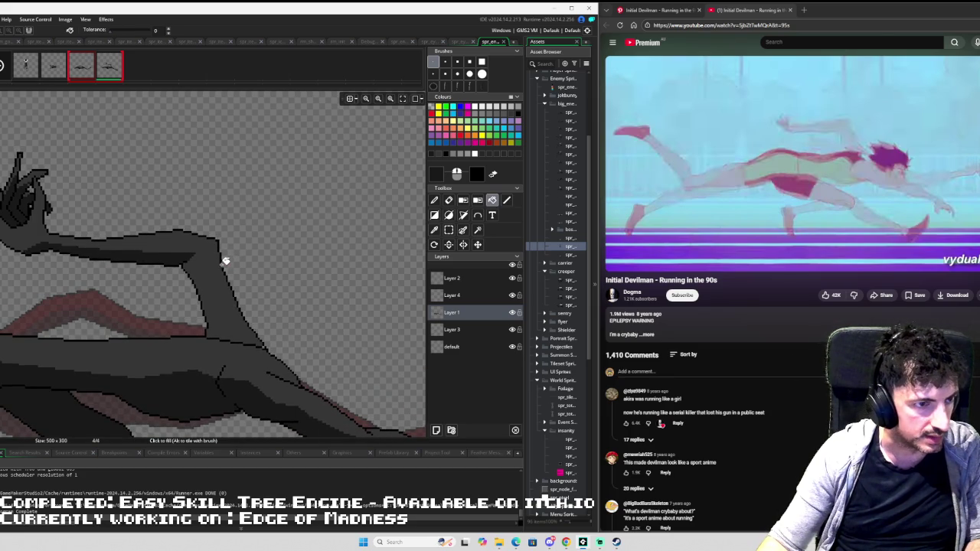
scroll(216, 258, "down", 2)
scroll(218, 260, "up", 3)
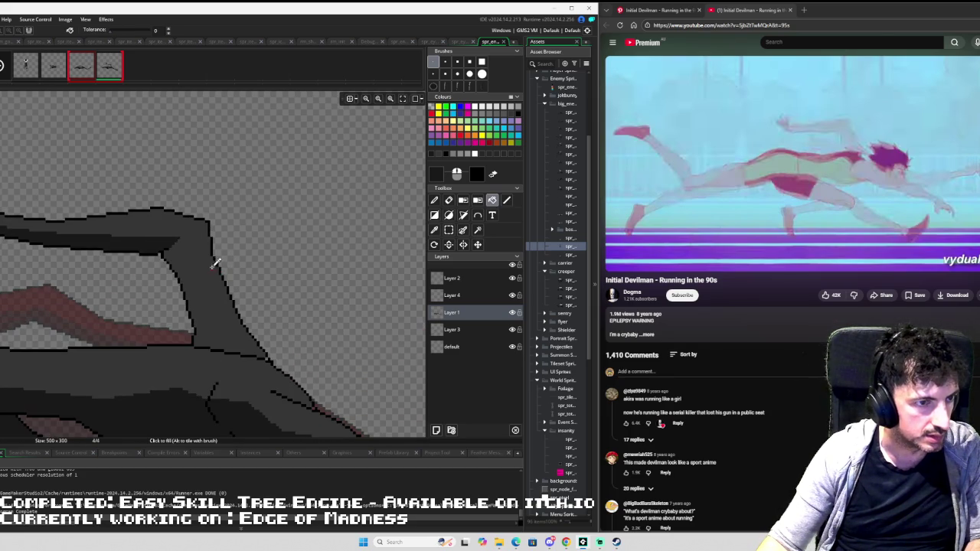
scroll(214, 264, "down", 3)
scroll(214, 270, "up", 3)
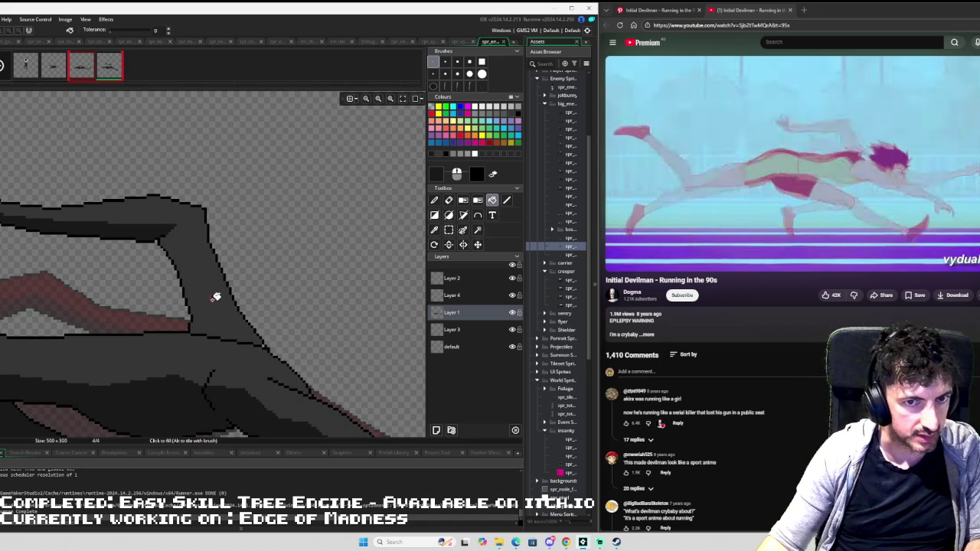
- Check frame 3 for reference, then draw a vertical shading line down frame 4's forearm
key("Left")
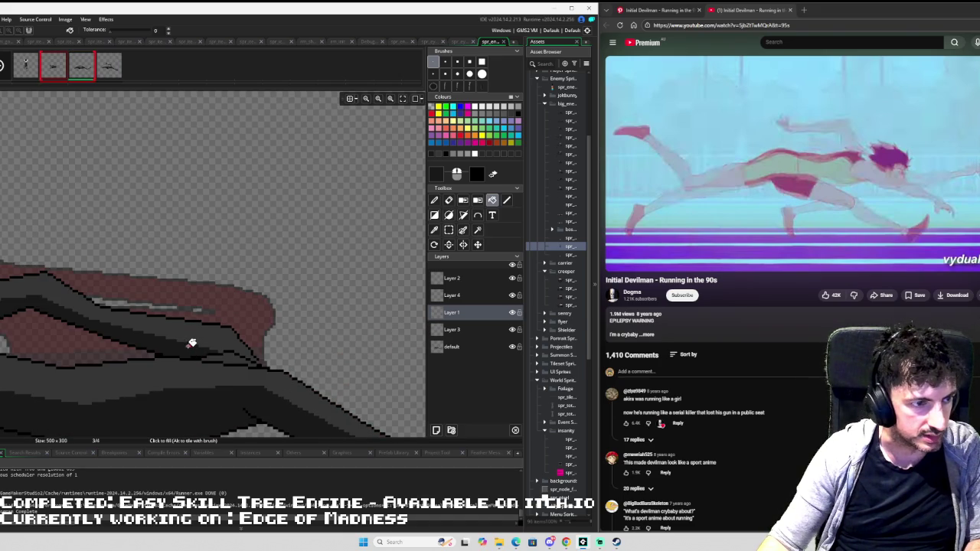
scroll(160, 276, "down", 3)
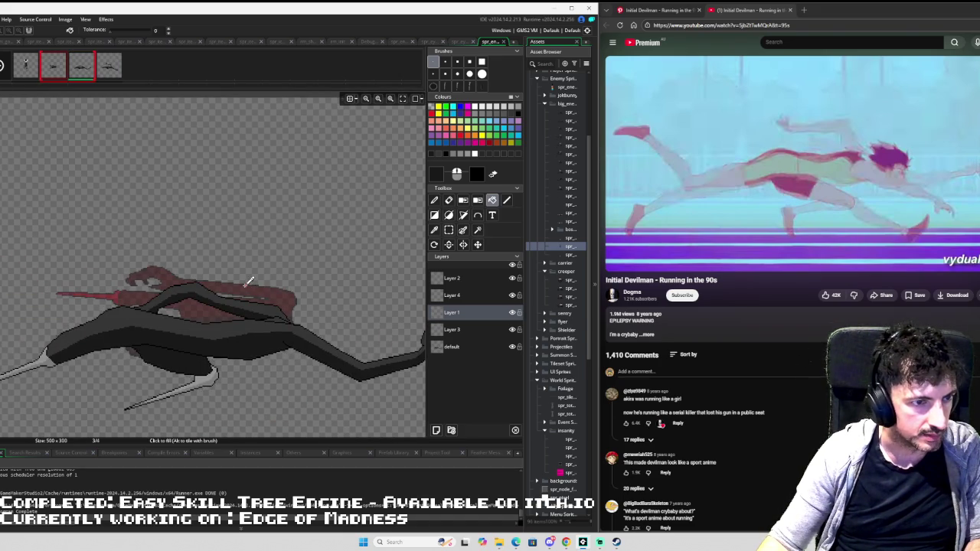
key("Right")
scroll(282, 280, "up", 3)
key("l")
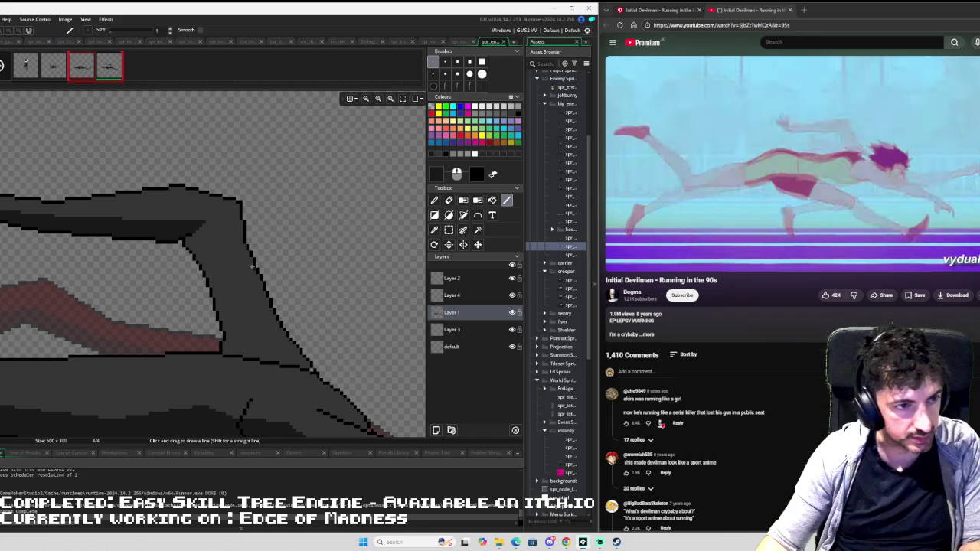
left_click_drag(250, 263, 269, 343)
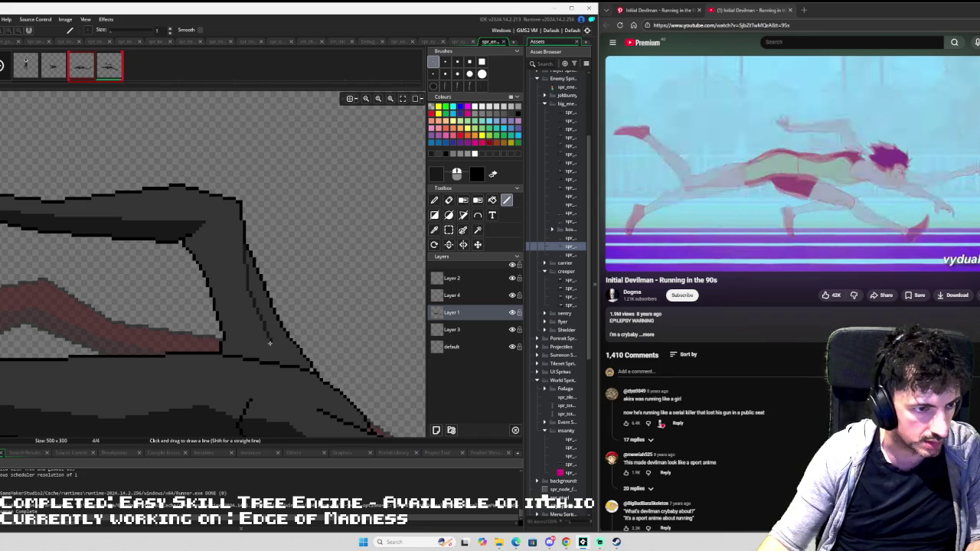